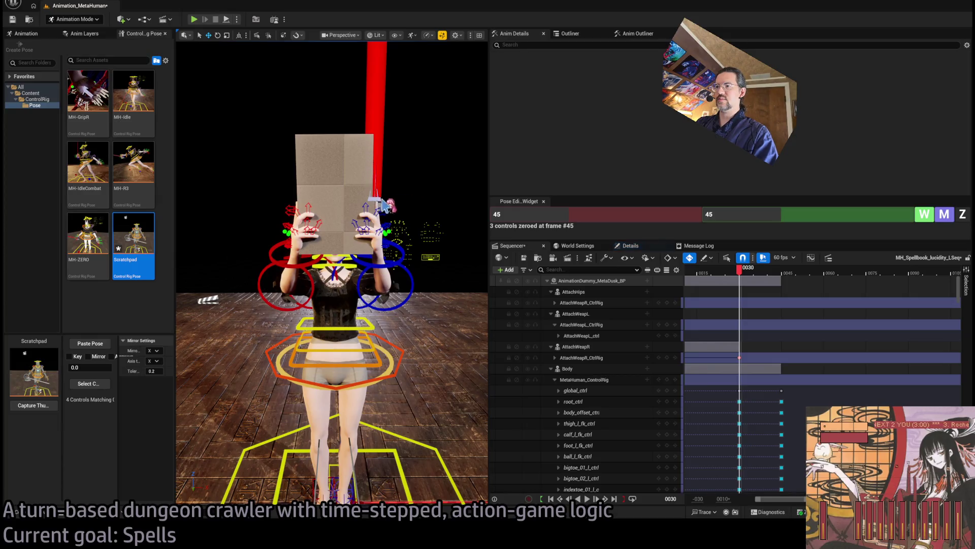
Raise AttachWeapL_ctrl so its Location goes from 8.14 to 11.43, lifting the spellbook
{"action": "left_click", "coordinate": [372, 181]}
{"action": "left_click_drag", "start_coordinate": [373, 182], "coordinate": [370, 169]}
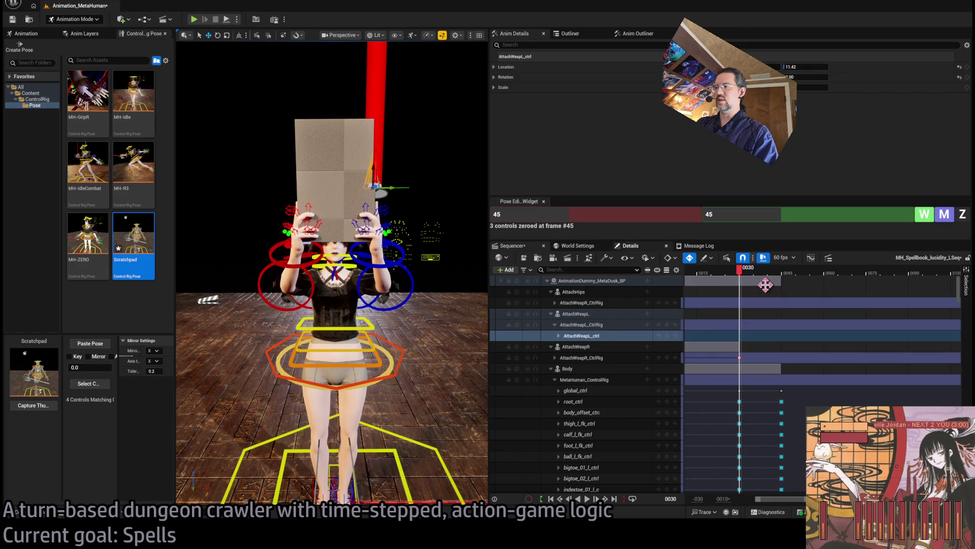
{"action": "mouse_move", "coordinate": [739, 269]}
{"action": "left_mouse_down"}
{"action": "mouse_move", "coordinate": [725, 275]}
{"action": "mouse_move", "coordinate": [794, 283]}
{"action": "mouse_move", "coordinate": [783, 283]}
{"action": "left_mouse_up"}
Orbit around the character to check the raised book, then return to frame 45
{"action": "mouse_move", "coordinate": [308, 181]}
{"action": "left_mouse_down"}
{"action": "mouse_move", "coordinate": [308, 168]}
{"action": "mouse_move", "coordinate": [351, 160]}
{"action": "left_mouse_up"}
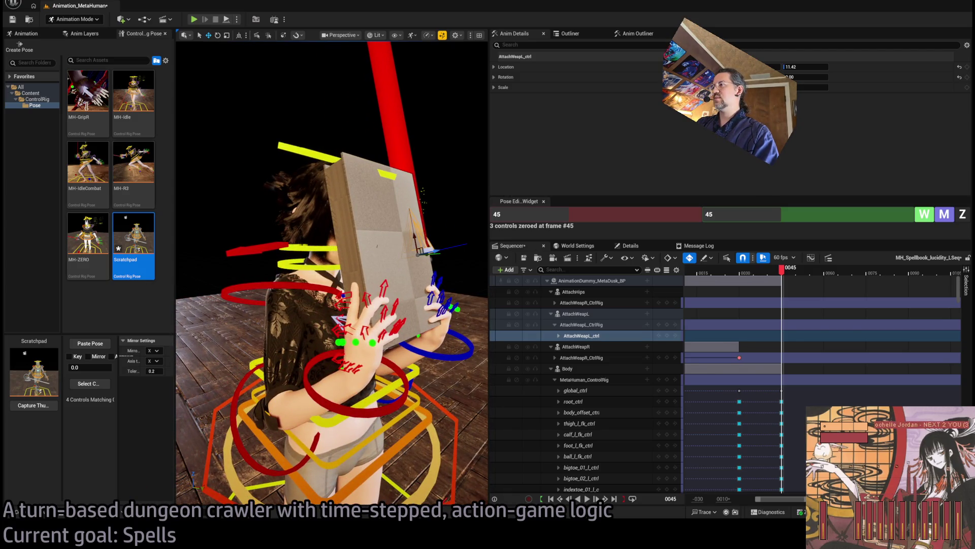
{"action": "left_click_drag", "start_coordinate": [380, 72], "coordinate": [220, 81]}
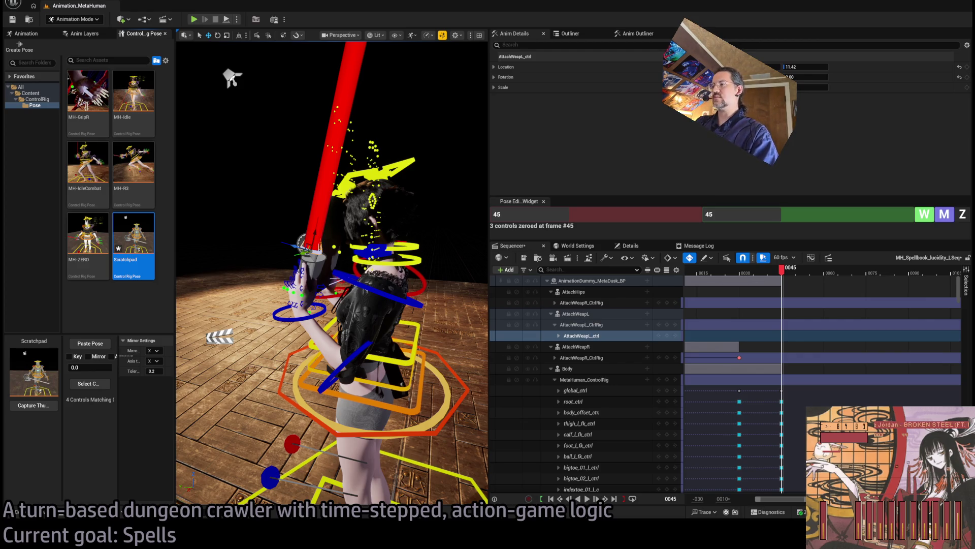
{"action": "left_click_drag", "start_coordinate": [231, 77], "coordinate": [285, 71]}
{"action": "scroll", "coordinate": [332, 274], "scroll_direction": "down", "scroll_amount": 5}
{"action": "mouse_move", "coordinate": [333, 273]}
{"action": "left_mouse_down"}
{"action": "mouse_move", "coordinate": [315, 275]}
{"action": "mouse_move", "coordinate": [402, 273]}
{"action": "left_mouse_up"}
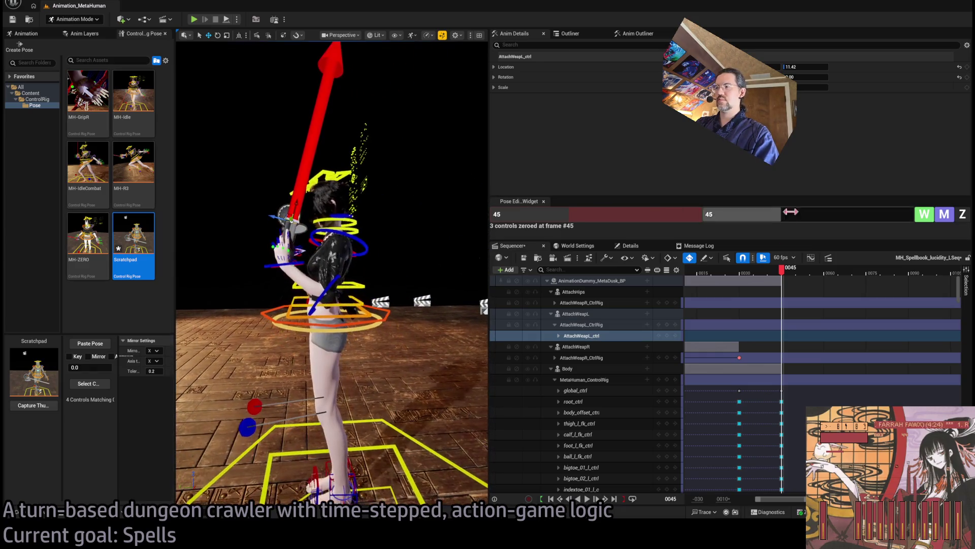
{"action": "mouse_move", "coordinate": [777, 279]}
{"action": "left_mouse_down"}
{"action": "mouse_move", "coordinate": [762, 277]}
{"action": "mouse_move", "coordinate": [783, 277]}
{"action": "left_mouse_up"}
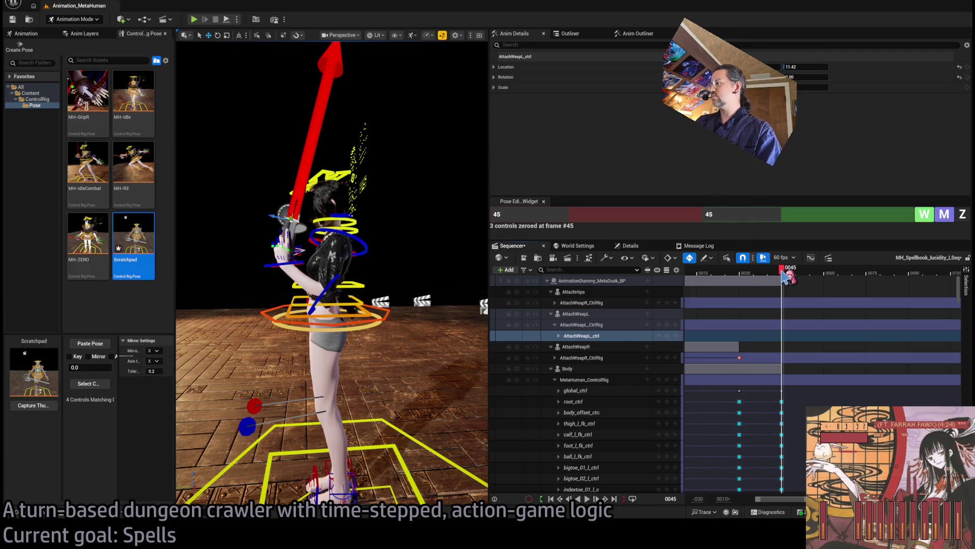
{"action": "key", "text": "Right"}
{"action": "left_click_drag", "start_coordinate": [796, 276], "coordinate": [830, 276]}
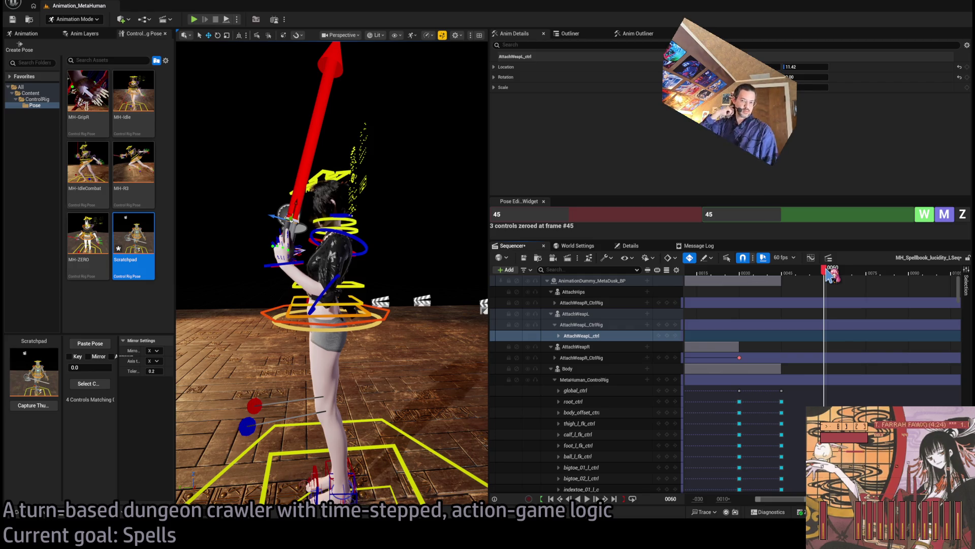
{"action": "left_click_drag", "start_coordinate": [829, 274], "coordinate": [747, 273]}
{"action": "mouse_move", "coordinate": [916, 273]}
{"action": "left_mouse_down"}
{"action": "mouse_move", "coordinate": [831, 275]}
{"action": "mouse_move", "coordinate": [929, 274]}
{"action": "left_mouse_up"}
{"action": "left_click_drag", "start_coordinate": [883, 318], "coordinate": [744, 318]}
{"action": "left_click", "coordinate": [813, 273]}
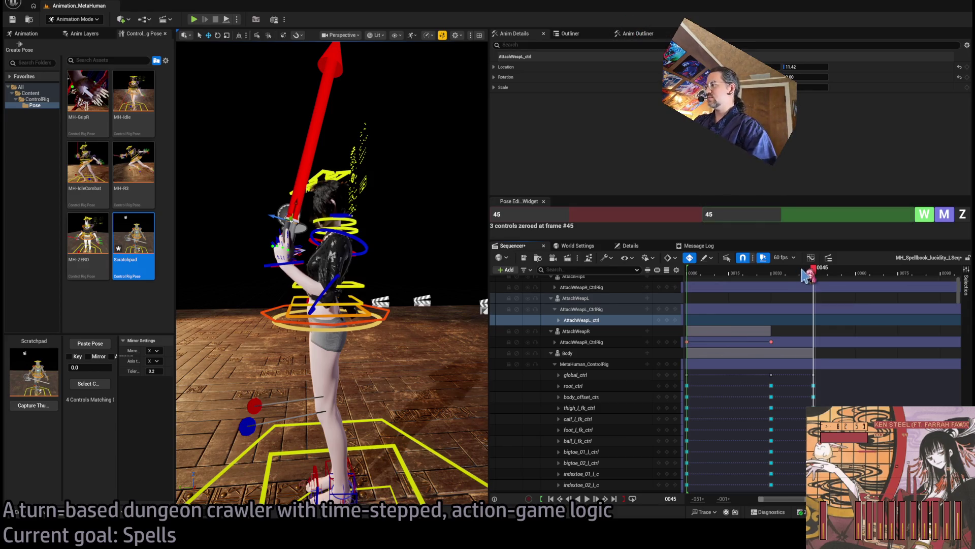
Slide the Body track's frame-45 key later to about frame 50
{"action": "left_click_drag", "start_coordinate": [817, 269], "coordinate": [913, 283]}
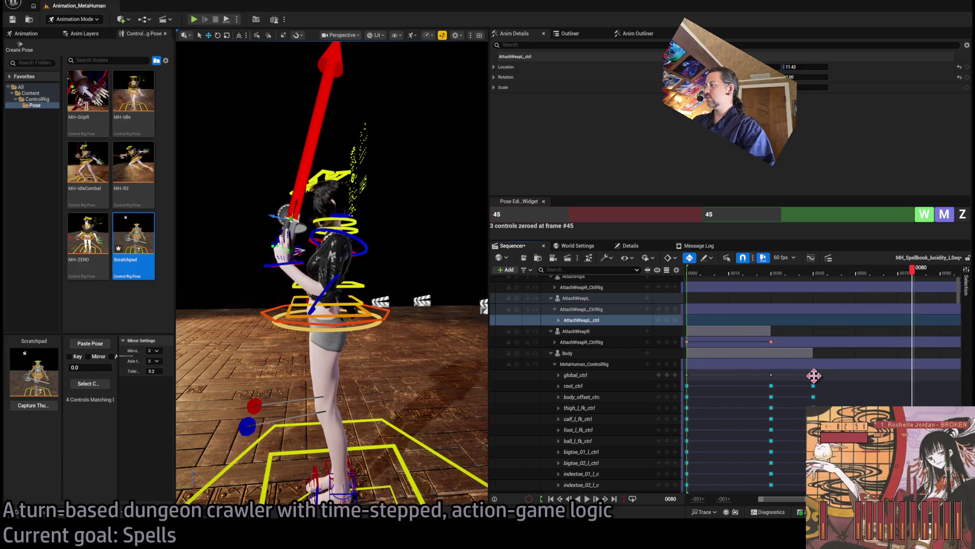
{"action": "left_click", "coordinate": [554, 365]}
{"action": "left_click_drag", "start_coordinate": [813, 365], "coordinate": [828, 364]}
Set the playhead to frame 80, collapse Face and list MetaHuman_ControlRig's controls
{"action": "left_click", "coordinate": [913, 273]}
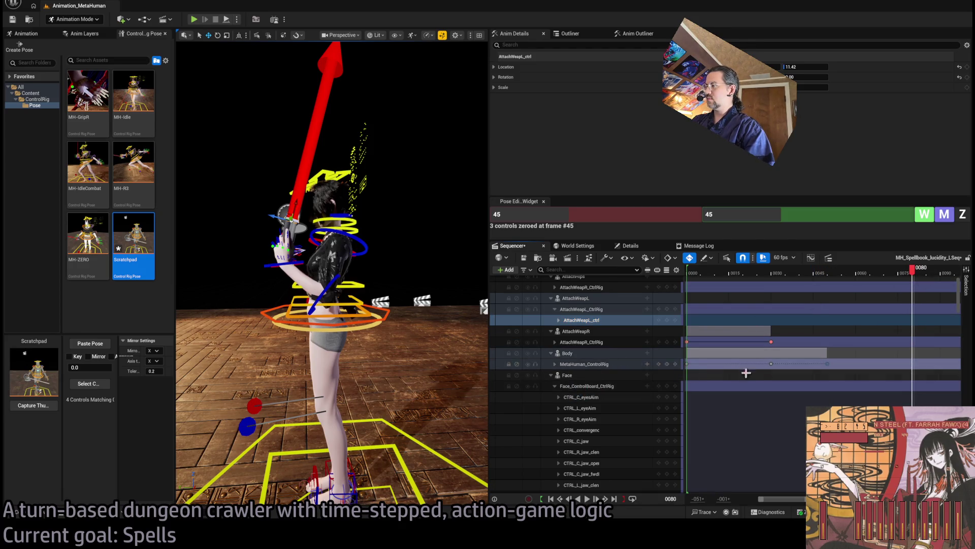
{"action": "left_click", "coordinate": [667, 386]}
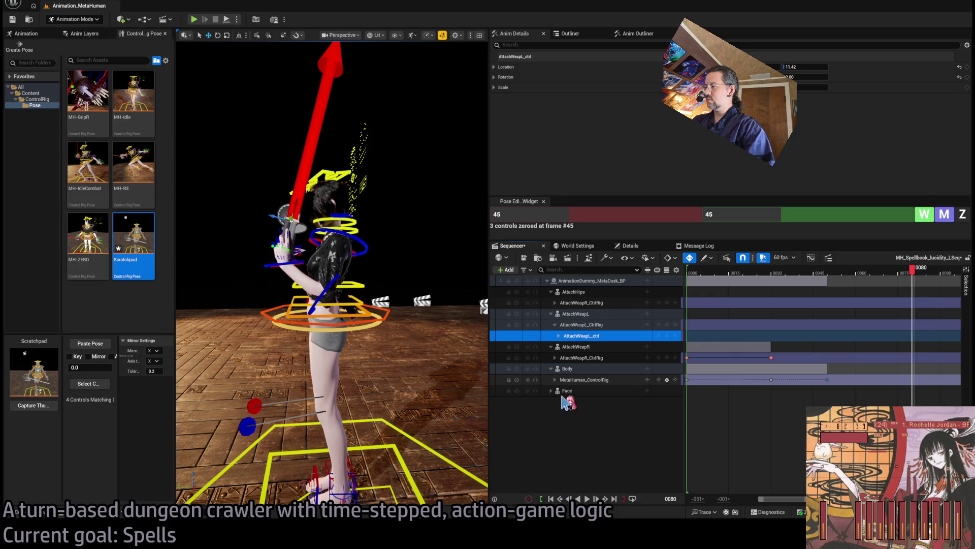
{"action": "left_click", "coordinate": [555, 379]}
{"action": "scroll", "coordinate": [739, 423], "scroll_direction": "down", "scroll_amount": 2}
{"action": "scroll", "coordinate": [411, 319], "scroll_direction": "down", "scroll_amount": 3}
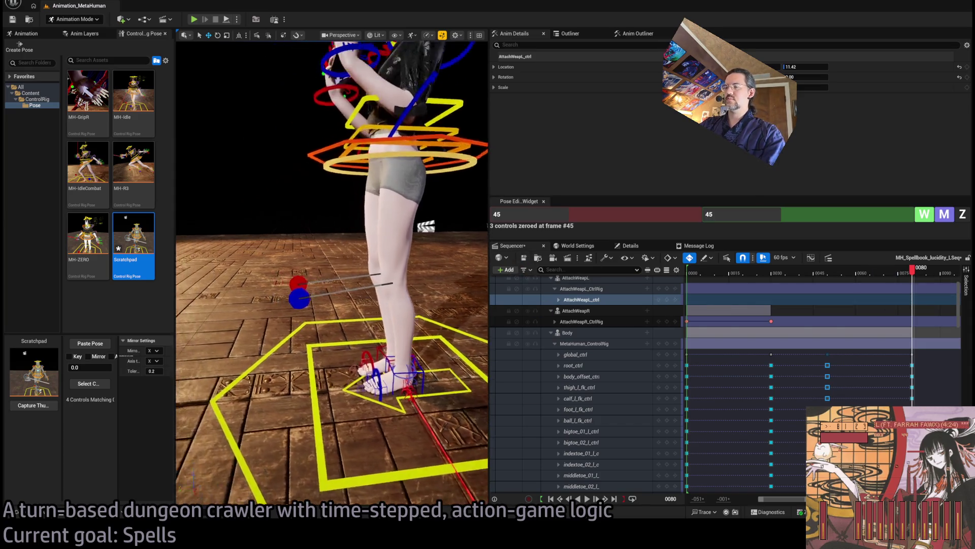
{"action": "mouse_move", "coordinate": [359, 393]}
{"action": "left_mouse_down"}
{"action": "mouse_move", "coordinate": [330, 391]}
{"action": "mouse_move", "coordinate": [365, 391]}
{"action": "mouse_move", "coordinate": [348, 367]}
{"action": "left_mouse_up"}
Rotate the right foot with foot_r_ik_ctrl at frame 80
{"action": "left_click", "coordinate": [359, 394]}
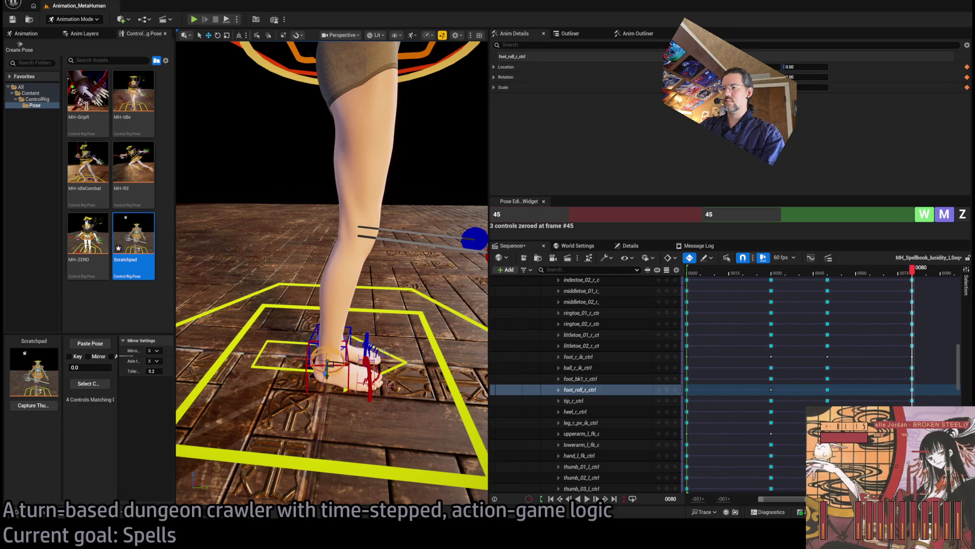
{"action": "left_click", "coordinate": [328, 363]}
{"action": "key", "text": "e"}
{"action": "left_click_drag", "start_coordinate": [356, 386], "coordinate": [360, 401]}
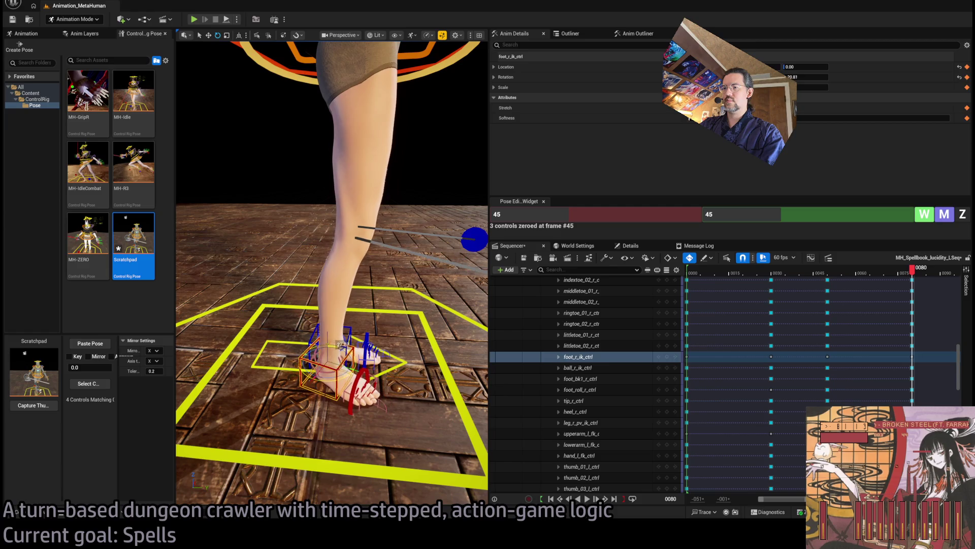
{"action": "left_click_drag", "start_coordinate": [337, 359], "coordinate": [260, 357]}
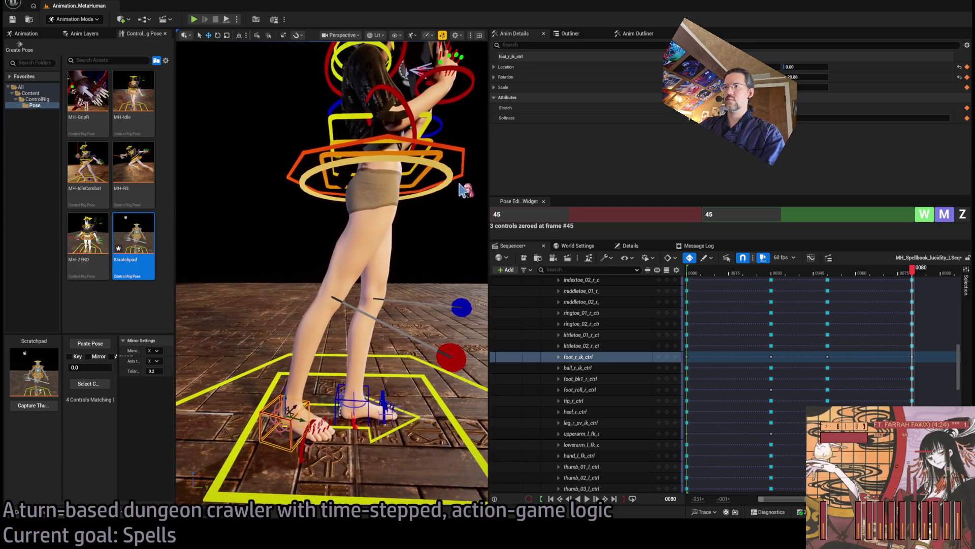
Shift body_ctrl sideways, Location -0.82 → -3.21, and switch it to rotation
{"action": "left_click", "coordinate": [372, 172]}
{"action": "mouse_move", "coordinate": [378, 169]}
{"action": "left_mouse_down"}
{"action": "mouse_move", "coordinate": [363, 181]}
{"action": "mouse_move", "coordinate": [304, 186]}
{"action": "mouse_move", "coordinate": [307, 153]}
{"action": "left_mouse_up"}
{"action": "key", "text": "e"}
{"action": "mouse_move", "coordinate": [379, 219]}
{"action": "left_mouse_down"}
{"action": "mouse_move", "coordinate": [335, 222]}
{"action": "mouse_move", "coordinate": [379, 217]}
{"action": "left_mouse_up"}
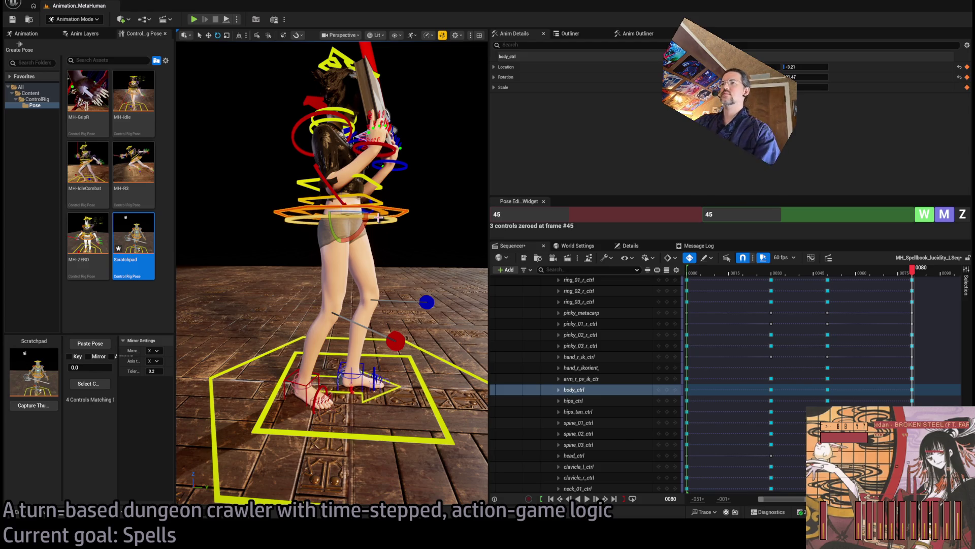
{"action": "left_click", "coordinate": [378, 199]}
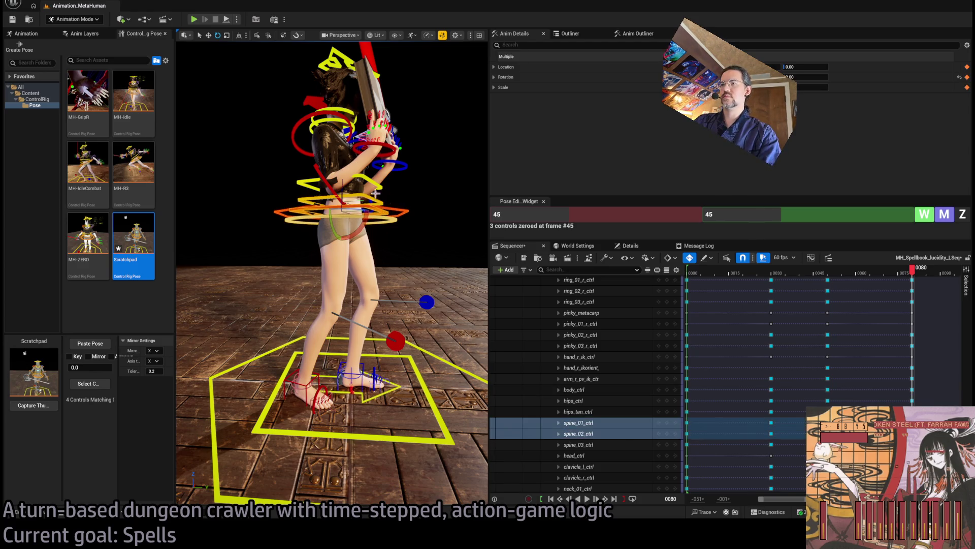
Bend spine_01, spine_02 and spine_03 controls together to Rotation -7.14
{"action": "left_click", "coordinate": [376, 186], "text": "ctrl"}
{"action": "key", "text": "f"}
{"action": "left_click_drag", "start_coordinate": [371, 222], "coordinate": [305, 222]}
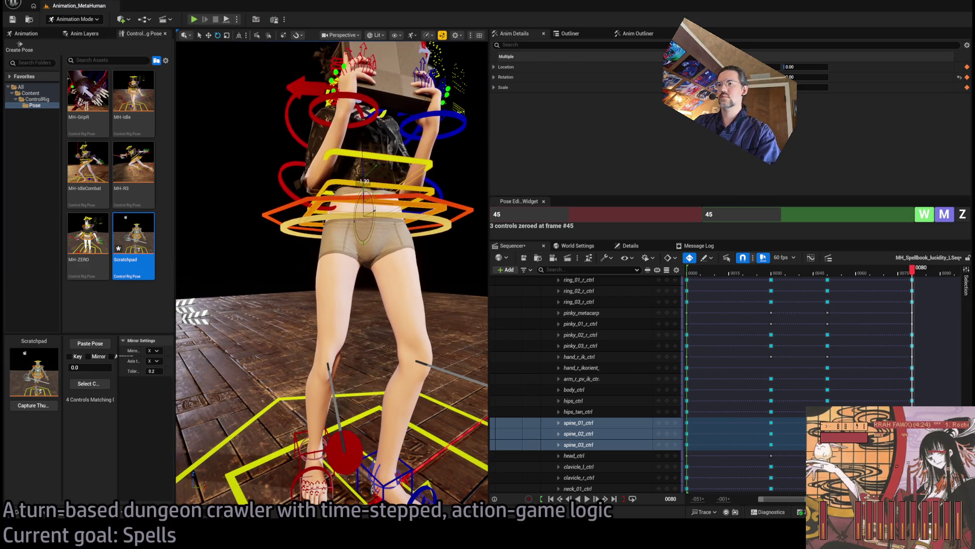
{"action": "mouse_move", "coordinate": [372, 222]}
{"action": "left_mouse_down"}
{"action": "mouse_move", "coordinate": [372, 132]}
{"action": "mouse_move", "coordinate": [377, 254]}
{"action": "left_mouse_up"}
{"action": "left_click", "coordinate": [377, 254]}
{"action": "scroll", "coordinate": [377, 249], "scroll_direction": "up", "scroll_amount": 2}
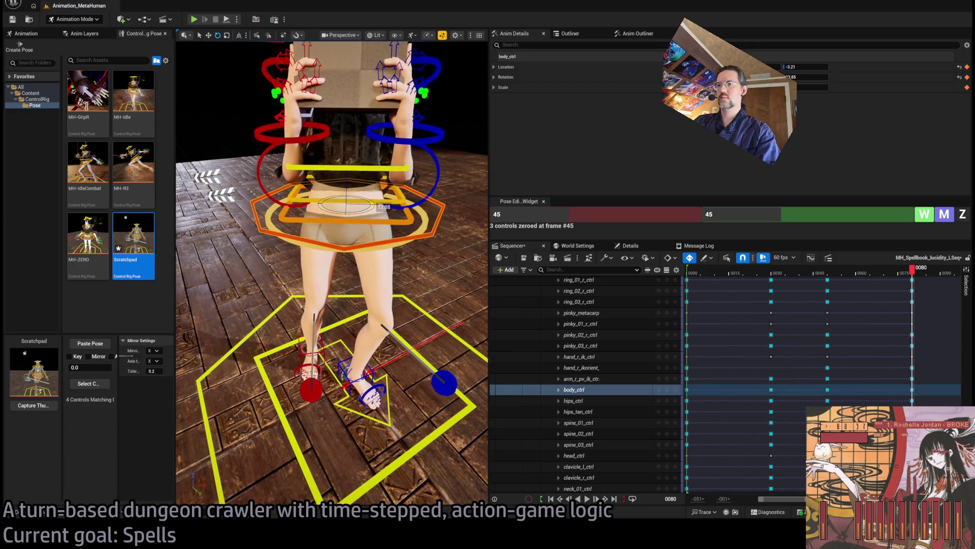
{"action": "left_click", "coordinate": [382, 220]}
{"action": "left_click", "coordinate": [397, 201], "text": "ctrl"}
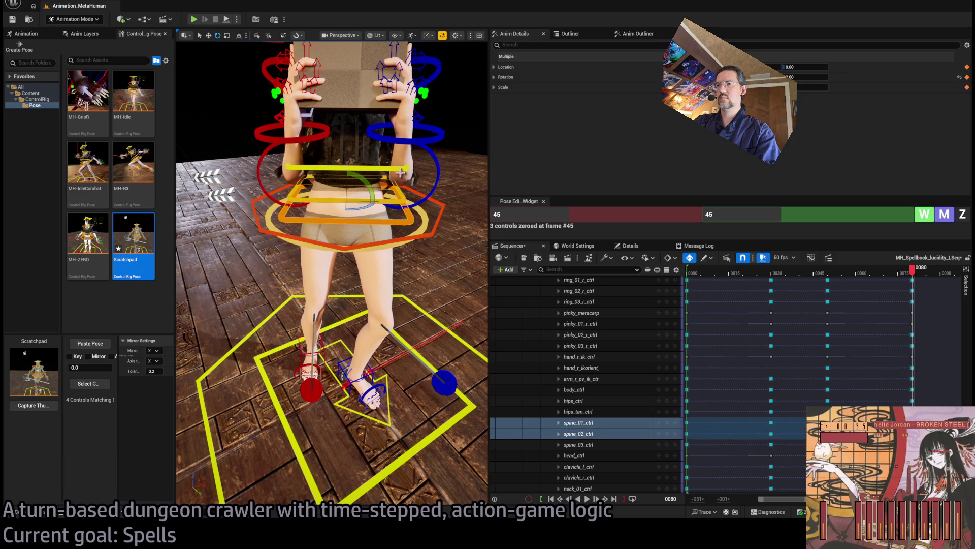
{"action": "left_click", "coordinate": [406, 167], "text": "ctrl"}
{"action": "mouse_move", "coordinate": [371, 201]}
{"action": "left_mouse_down"}
{"action": "mouse_move", "coordinate": [382, 202]}
{"action": "mouse_move", "coordinate": [305, 206]}
{"action": "left_mouse_up"}
Lift body_ctrl slightly, Location -3.21 → -1.80
{"action": "left_click_drag", "start_coordinate": [387, 232], "coordinate": [315, 235]}
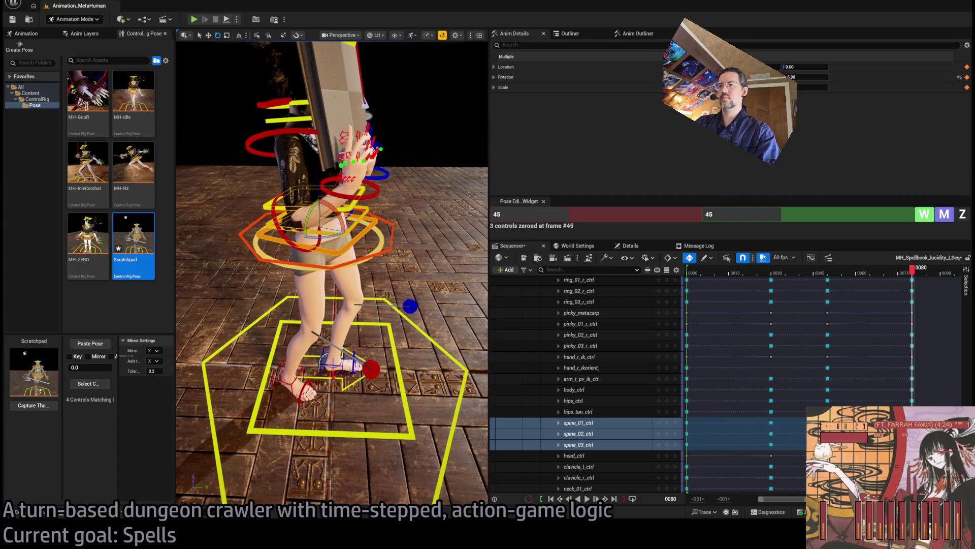
{"action": "left_click", "coordinate": [392, 232]}
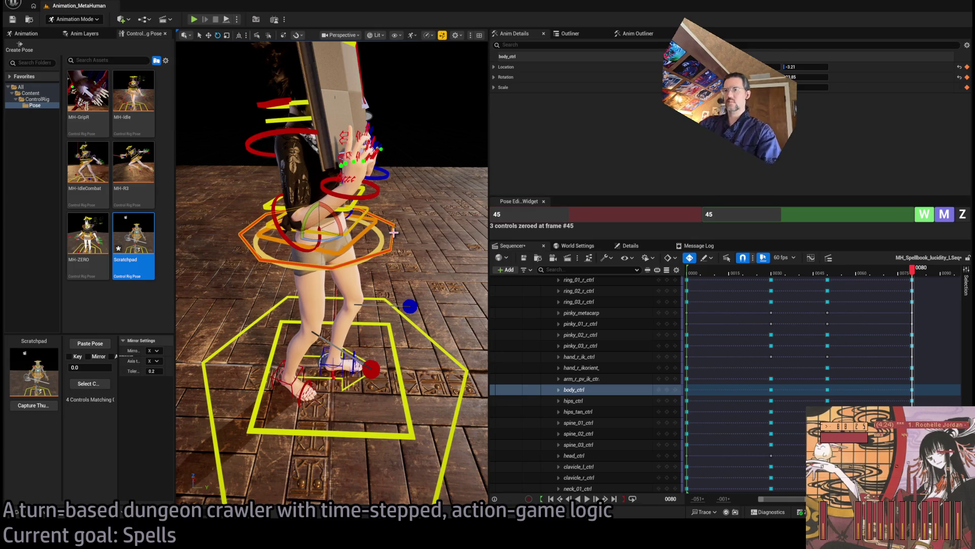
{"action": "key", "text": "w"}
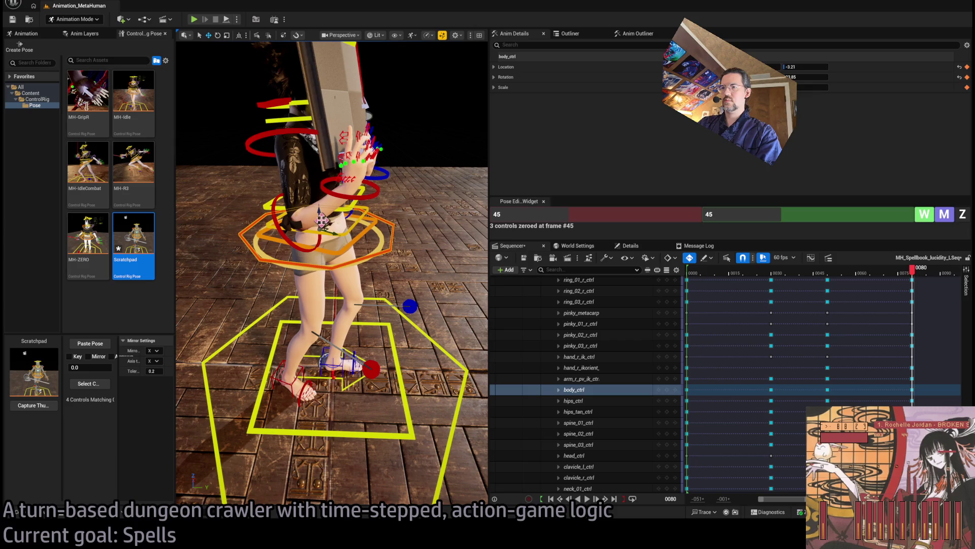
{"action": "mouse_move", "coordinate": [322, 226]}
{"action": "left_mouse_down"}
{"action": "mouse_move", "coordinate": [323, 218]}
{"action": "mouse_move", "coordinate": [344, 245]}
{"action": "left_mouse_up"}
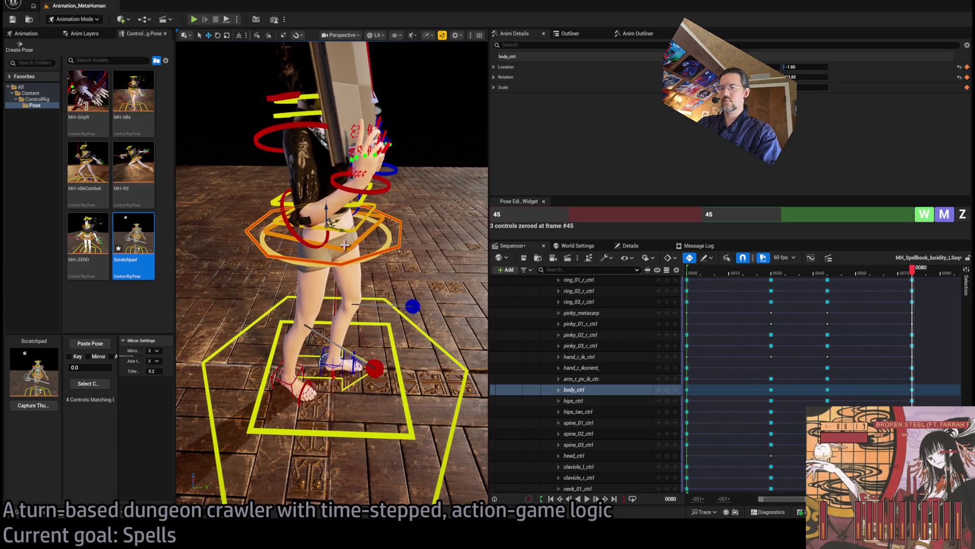
{"action": "left_click_drag", "start_coordinate": [389, 269], "coordinate": [351, 141]}
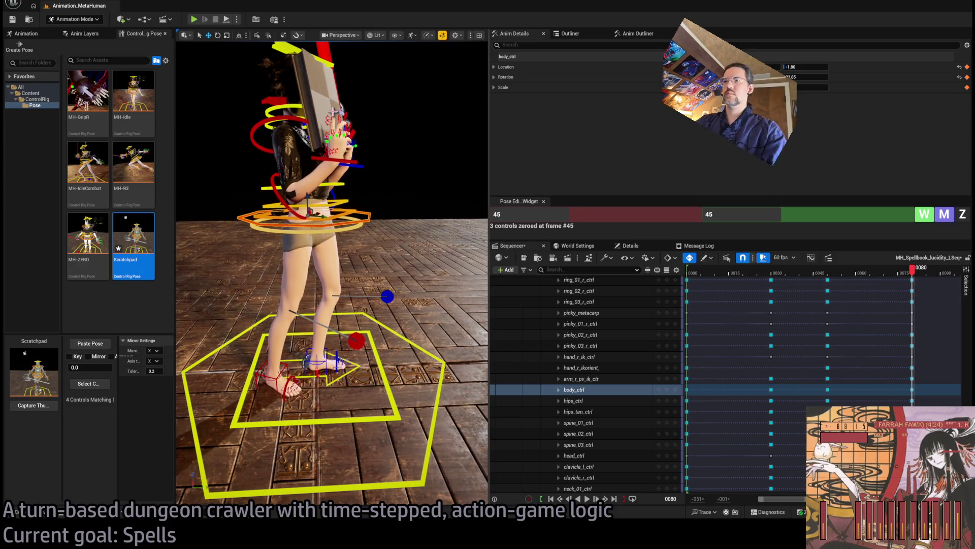
{"action": "mouse_move", "coordinate": [350, 97]}
{"action": "left_mouse_down"}
{"action": "mouse_move", "coordinate": [346, 184]}
{"action": "mouse_move", "coordinate": [365, 167]}
{"action": "mouse_move", "coordinate": [391, 173]}
{"action": "left_mouse_up"}
{"action": "left_click", "coordinate": [400, 205]}
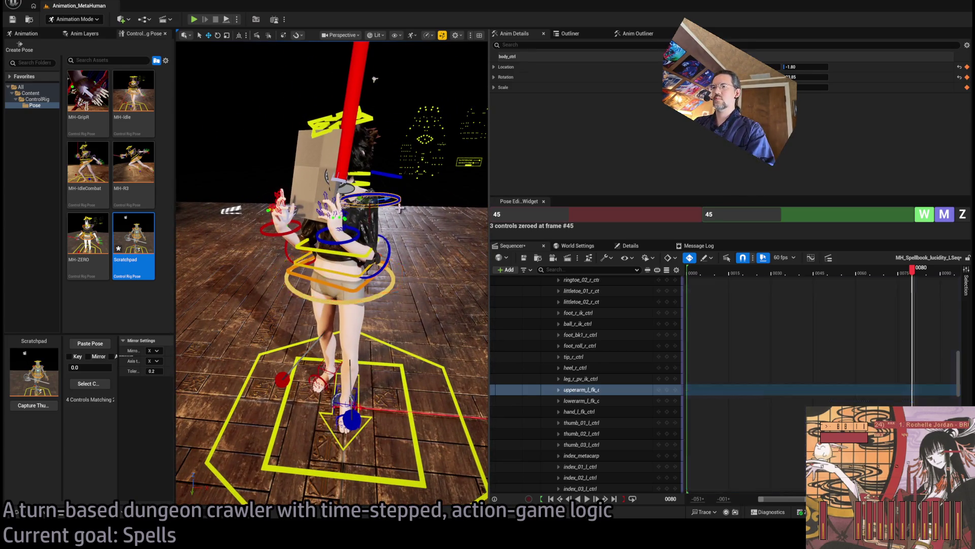
Zero the left upper arm at frame 80 in the Pose widget, then rotate it upward
{"action": "mouse_move", "coordinate": [390, 227]}
{"action": "left_mouse_down"}
{"action": "mouse_move", "coordinate": [369, 227]}
{"action": "mouse_move", "coordinate": [358, 188]}
{"action": "left_mouse_up"}
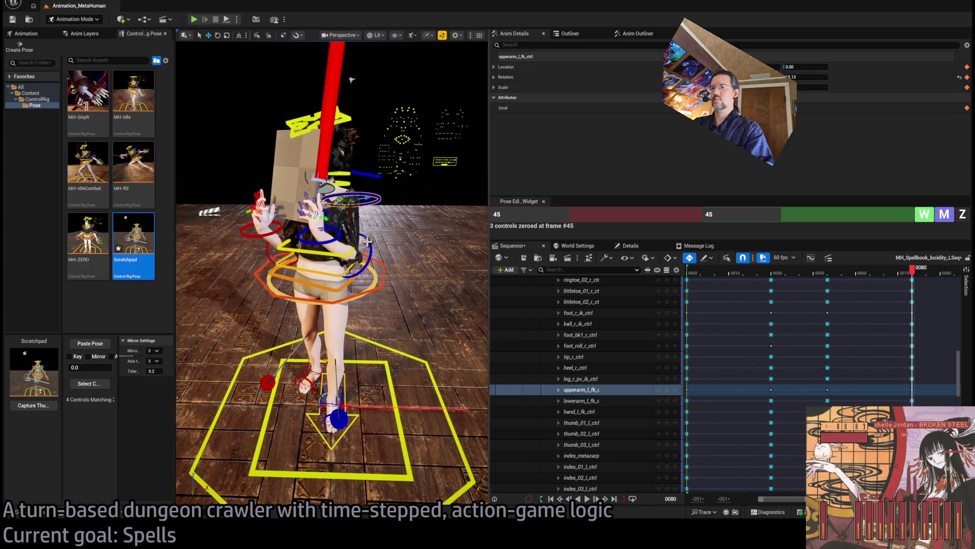
{"action": "key", "text": "e"}
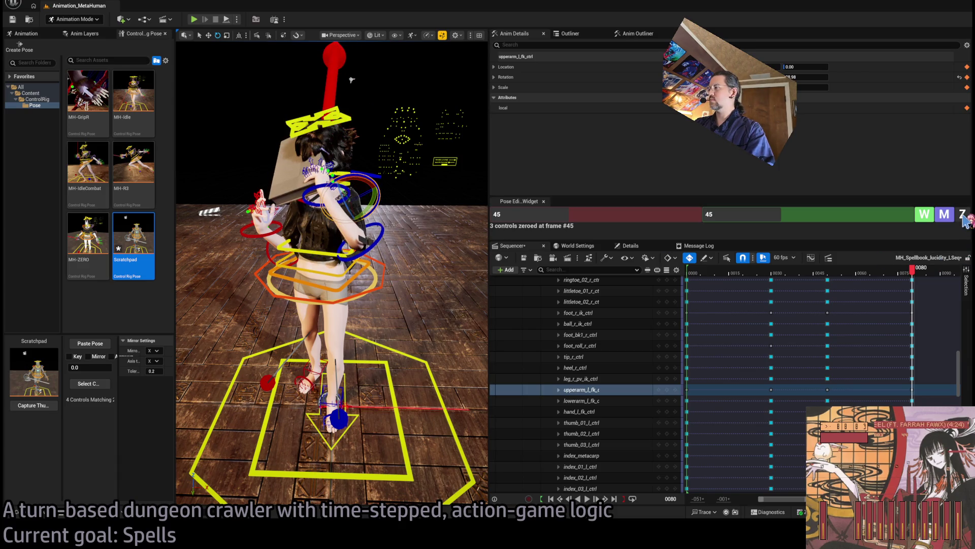
{"action": "left_click", "coordinate": [790, 215]}
{"action": "type", "text": "80"}
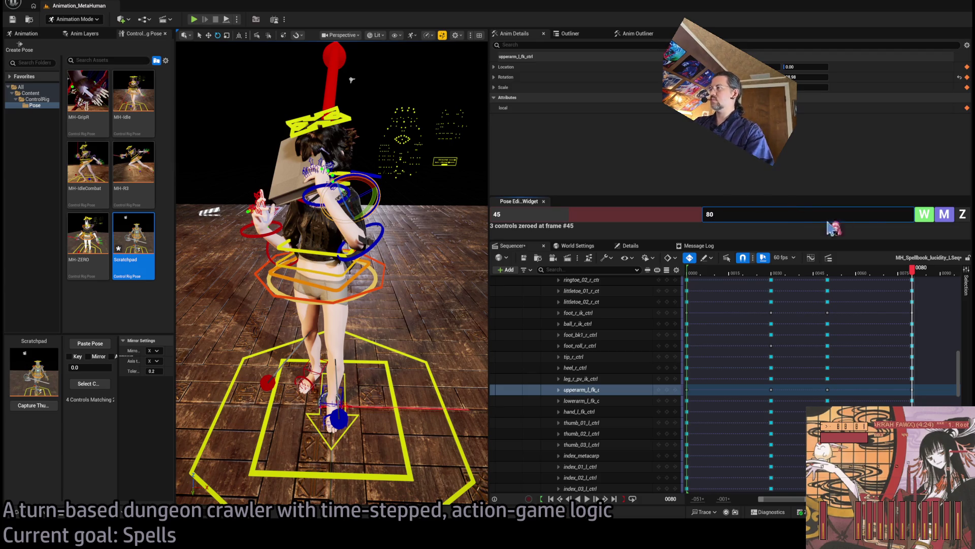
{"action": "left_click", "coordinate": [962, 214]}
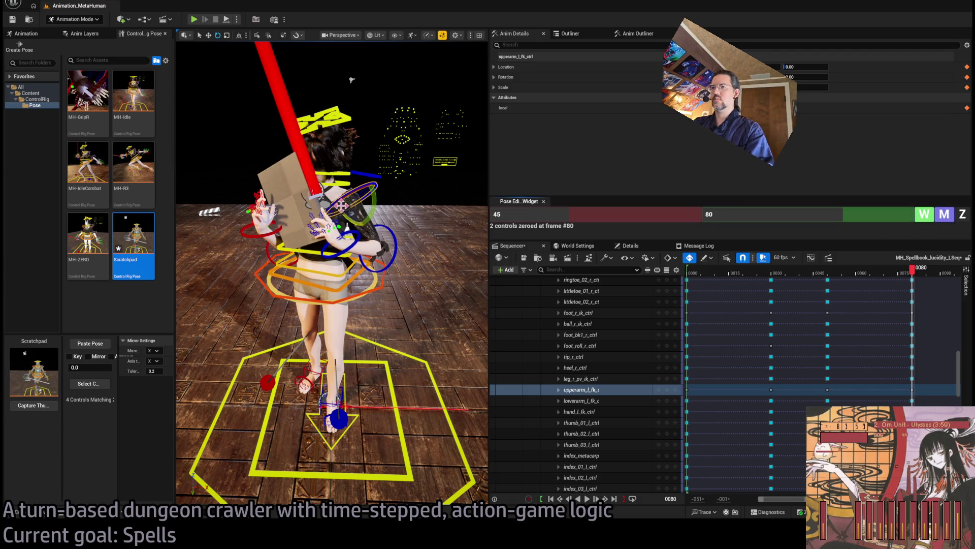
{"action": "mouse_move", "coordinate": [346, 218]}
{"action": "left_mouse_down"}
{"action": "mouse_move", "coordinate": [340, 211]}
{"action": "mouse_move", "coordinate": [344, 231]}
{"action": "left_mouse_up"}
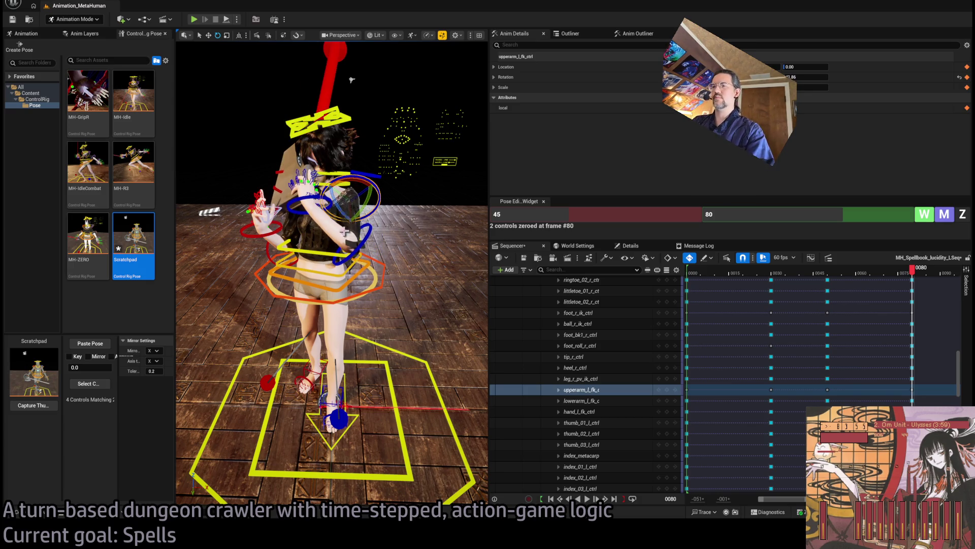
Zero lowerarm_l_fk_ctrl at frame 80 and select the right upper and lower arm controls
{"action": "left_click", "coordinate": [372, 236]}
{"action": "left_click", "coordinate": [961, 214]}
{"action": "mouse_move", "coordinate": [352, 80]}
{"action": "left_mouse_down"}
{"action": "mouse_move", "coordinate": [303, 104]}
{"action": "mouse_move", "coordinate": [330, 222]}
{"action": "left_mouse_up"}
{"action": "left_click", "coordinate": [330, 217]}
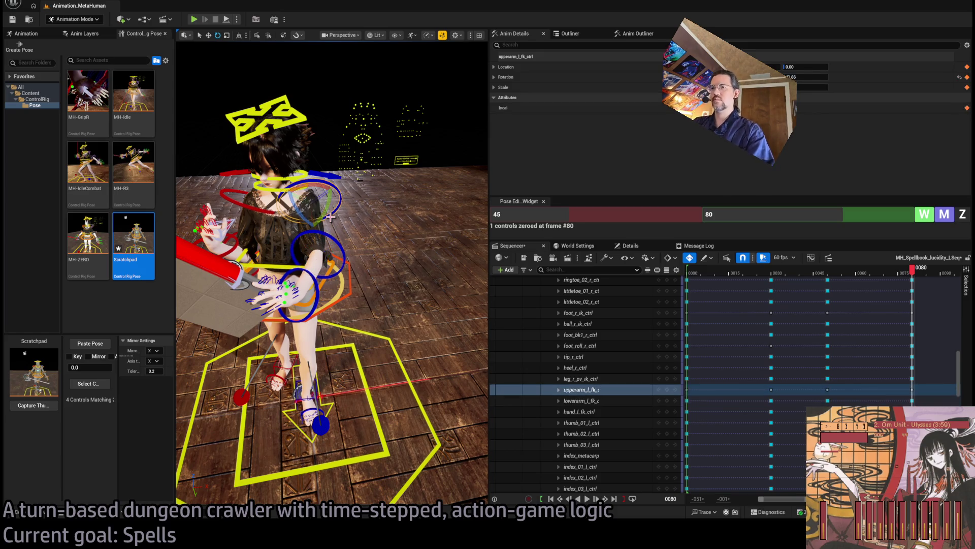
{"action": "mouse_move", "coordinate": [331, 217]}
{"action": "left_mouse_down"}
{"action": "mouse_move", "coordinate": [345, 259]}
{"action": "mouse_move", "coordinate": [191, 135]}
{"action": "mouse_move", "coordinate": [258, 267]}
{"action": "left_mouse_up"}
{"action": "left_click", "coordinate": [246, 287]}
{"action": "left_click", "coordinate": [278, 319], "text": "ctrl"}
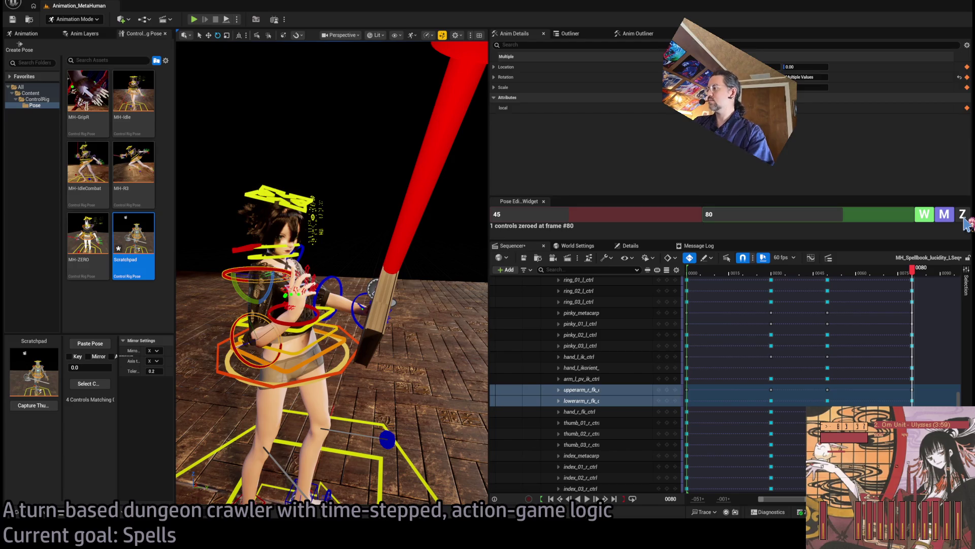
Zero the right arm controls at frame 80 and swing the right upper arm forward
{"action": "left_click", "coordinate": [963, 217]}
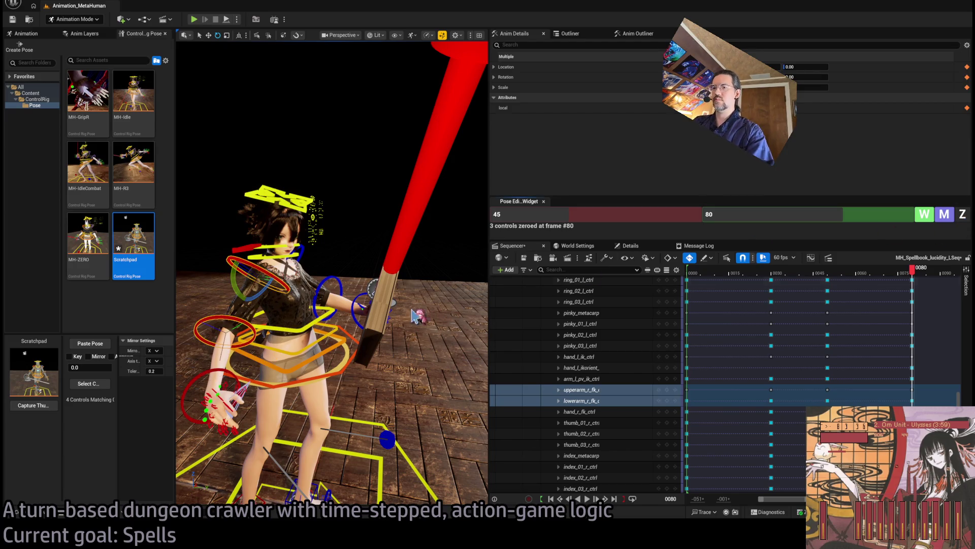
{"action": "left_click", "coordinate": [275, 287]}
{"action": "mouse_move", "coordinate": [275, 287]}
{"action": "left_mouse_down"}
{"action": "mouse_move", "coordinate": [305, 315]}
{"action": "mouse_move", "coordinate": [259, 254]}
{"action": "mouse_move", "coordinate": [228, 164]}
{"action": "left_mouse_up"}
Zero the left hand's rotation, then rotate it so the book swings outward
{"action": "left_click", "coordinate": [273, 318]}
{"action": "mouse_move", "coordinate": [274, 319]}
{"action": "left_mouse_down"}
{"action": "mouse_move", "coordinate": [325, 279]}
{"action": "mouse_move", "coordinate": [310, 249]}
{"action": "mouse_move", "coordinate": [256, 224]}
{"action": "left_mouse_up"}
{"action": "left_click", "coordinate": [962, 216]}
{"action": "mouse_move", "coordinate": [333, 239]}
{"action": "left_mouse_down"}
{"action": "mouse_move", "coordinate": [349, 258]}
{"action": "mouse_move", "coordinate": [334, 261]}
{"action": "mouse_move", "coordinate": [349, 248]}
{"action": "left_mouse_up"}
Reframe the view on the character's face and chest and select upperarm_r_fk_ctrl
{"action": "left_click", "coordinate": [345, 268]}
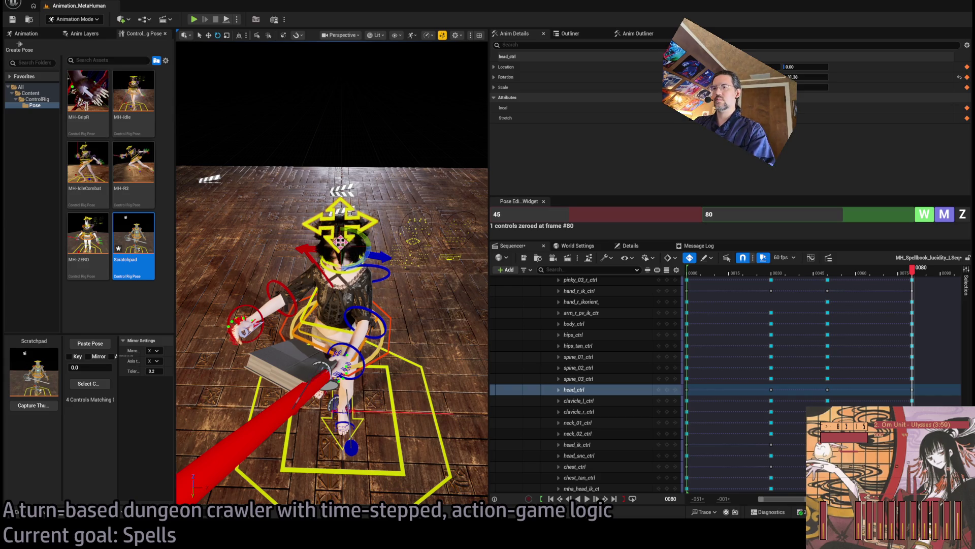
{"action": "left_click_drag", "start_coordinate": [346, 268], "coordinate": [313, 224]}
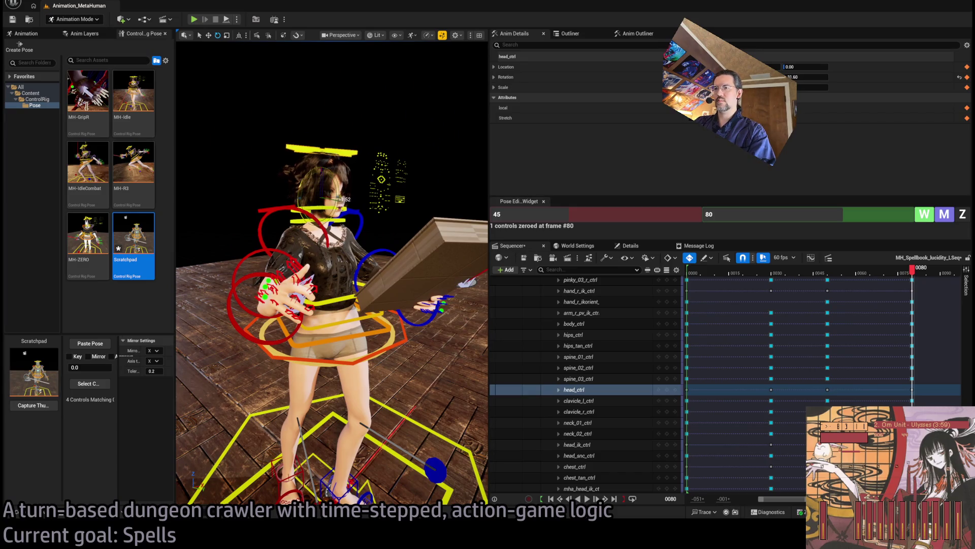
{"action": "scroll", "coordinate": [181, 253], "scroll_direction": "up", "scroll_amount": 10}
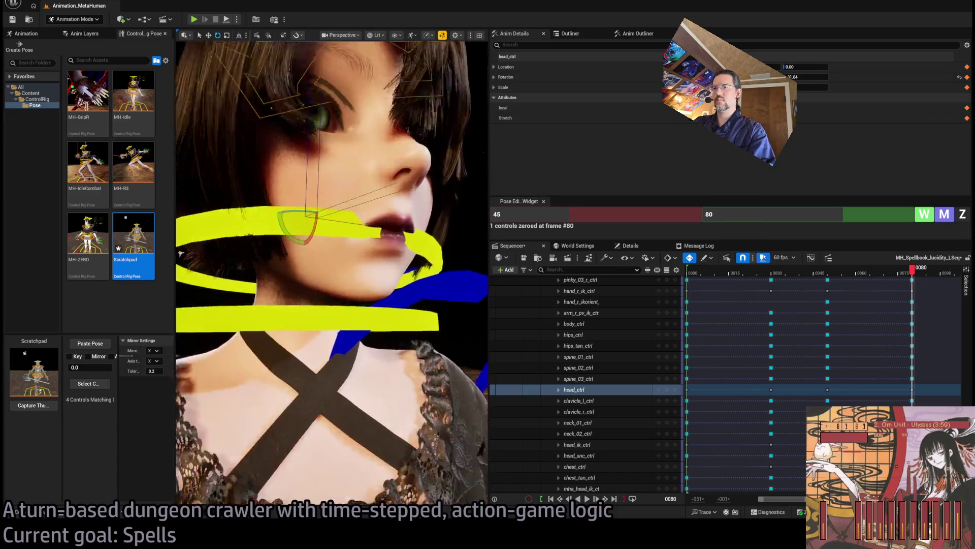
{"action": "scroll", "coordinate": [181, 253], "scroll_direction": "down", "scroll_amount": 10}
{"action": "mouse_move", "coordinate": [181, 253]}
{"action": "left_mouse_down"}
{"action": "mouse_move", "coordinate": [182, 229]}
{"action": "mouse_move", "coordinate": [184, 279]}
{"action": "left_mouse_up"}
{"action": "left_click_drag", "start_coordinate": [290, 246], "coordinate": [296, 234]}
{"action": "left_click", "coordinate": [296, 234]}
{"action": "left_click_drag", "start_coordinate": [362, 249], "coordinate": [362, 249]}
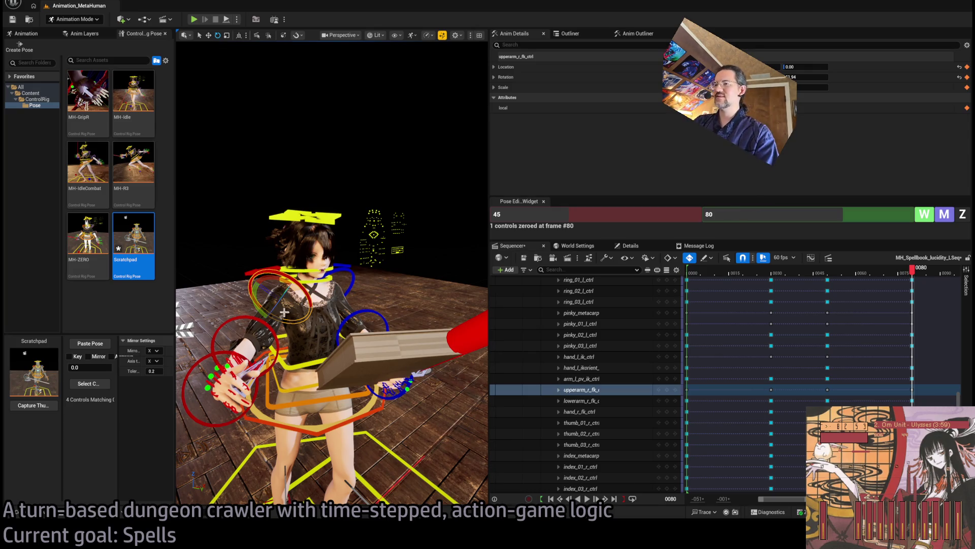
{"action": "left_click_drag", "start_coordinate": [362, 249], "coordinate": [362, 249]}
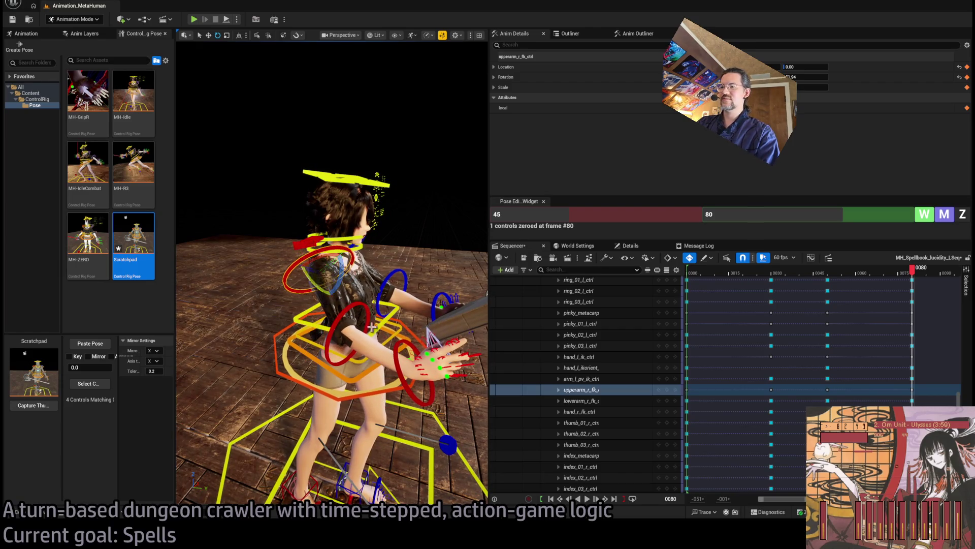
{"action": "left_click_drag", "start_coordinate": [372, 327], "coordinate": [372, 327]}
Rotate lowerarm_r_fk_ctrl so the right hand shifts onto the book
{"action": "left_click", "coordinate": [351, 357]}
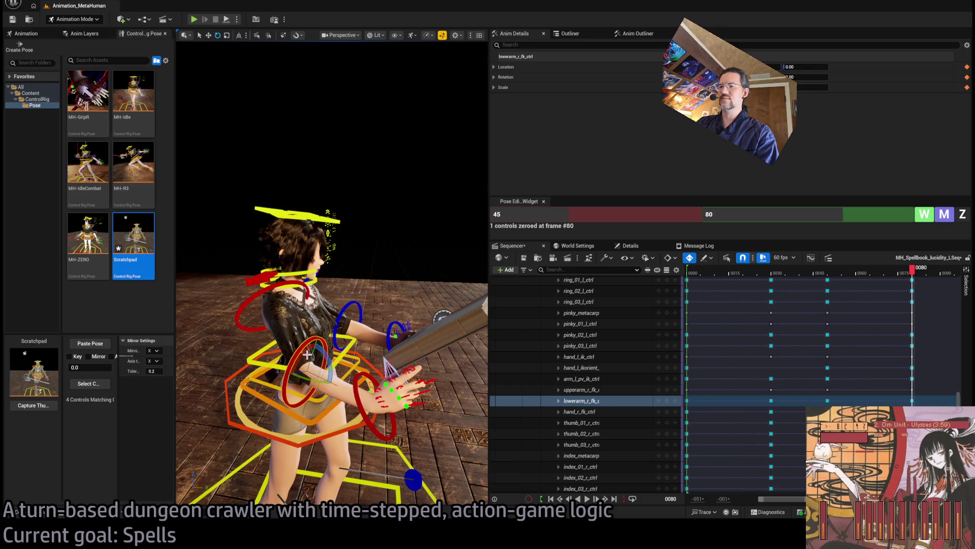
{"action": "left_click_drag", "start_coordinate": [332, 274], "coordinate": [333, 274]}
{"action": "mouse_move", "coordinate": [305, 334]}
{"action": "left_mouse_down"}
{"action": "mouse_move", "coordinate": [237, 333]}
{"action": "mouse_move", "coordinate": [226, 321]}
{"action": "mouse_move", "coordinate": [251, 352]}
{"action": "mouse_move", "coordinate": [300, 381]}
{"action": "left_mouse_up"}
{"action": "left_click", "coordinate": [344, 385]}
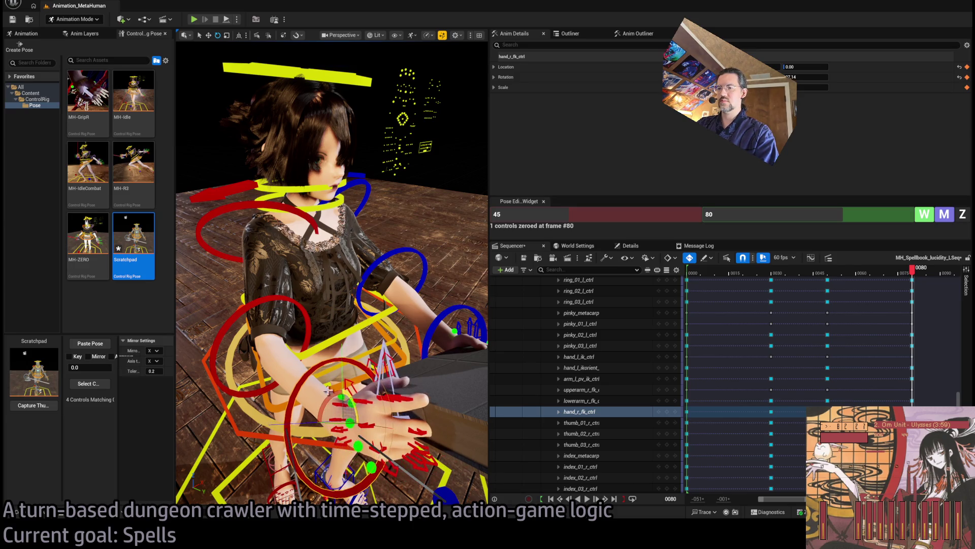
{"action": "left_click", "coordinate": [265, 362]}
{"action": "left_click_drag", "start_coordinate": [254, 358], "coordinate": [245, 349]}
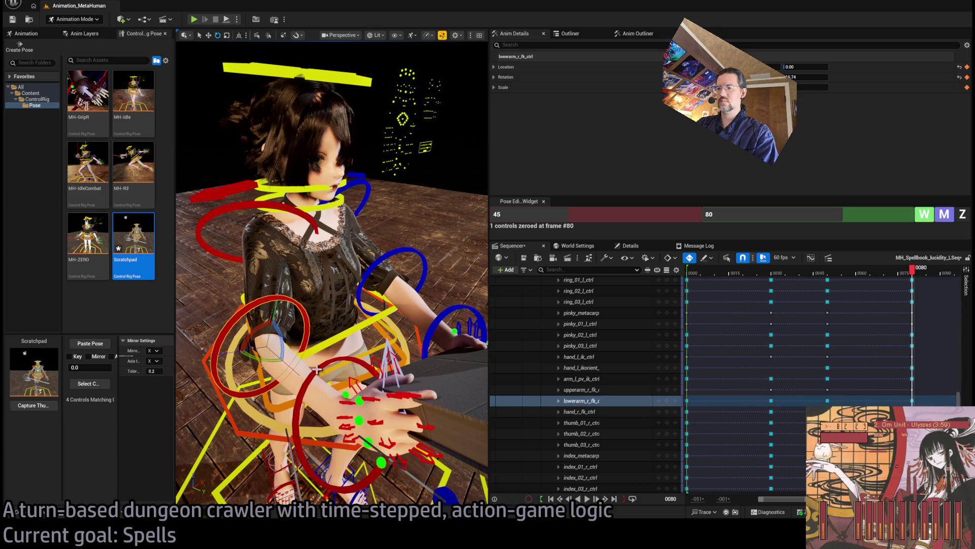
{"action": "left_click", "coordinate": [342, 412]}
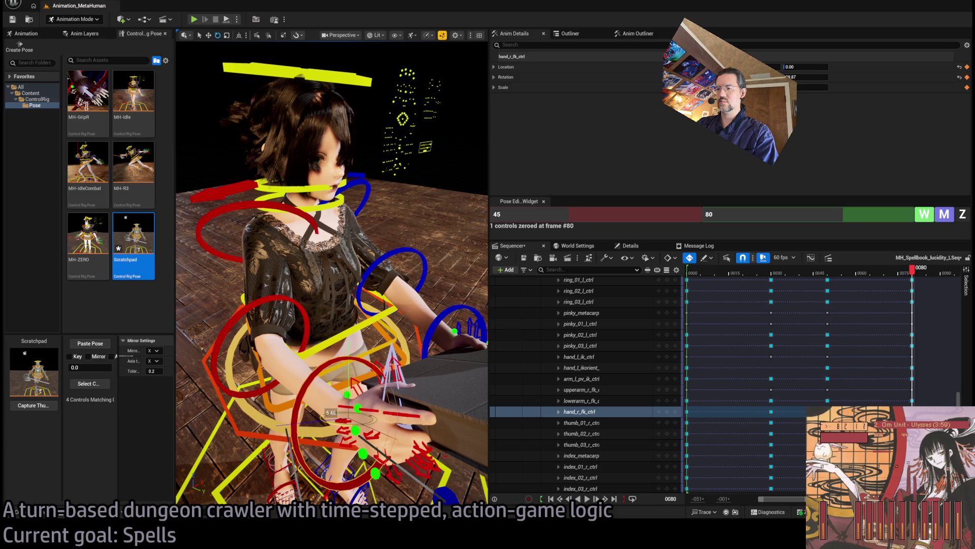
{"action": "mouse_move", "coordinate": [333, 412]}
{"action": "left_mouse_down"}
{"action": "mouse_move", "coordinate": [228, 448]}
{"action": "mouse_move", "coordinate": [193, 427]}
{"action": "left_mouse_up"}
Adjust the right upper arm slightly and rotate the forearm further
{"action": "left_click", "coordinate": [228, 241]}
{"action": "left_click_drag", "start_coordinate": [228, 241], "coordinate": [280, 306]}
{"action": "left_click", "coordinate": [271, 340]}
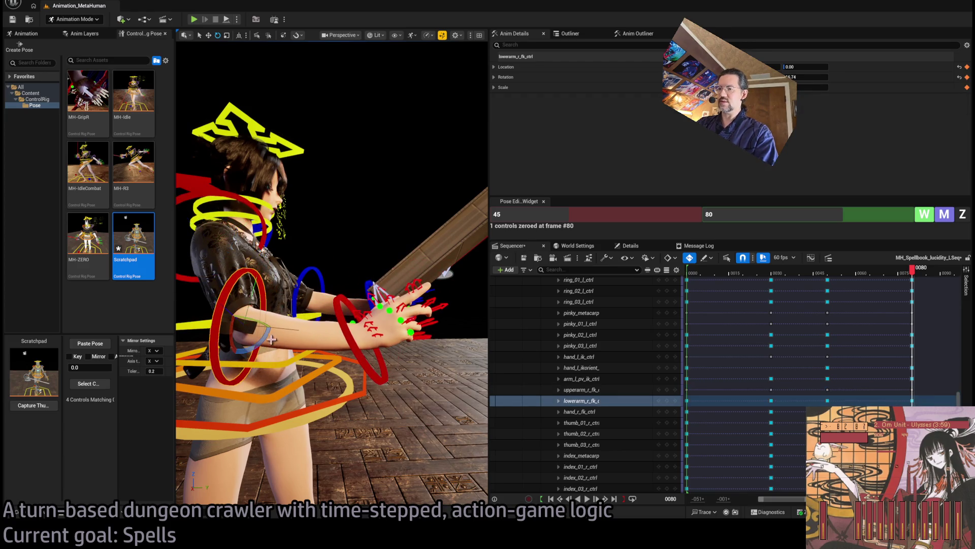
{"action": "mouse_move", "coordinate": [272, 339]}
{"action": "left_mouse_down"}
{"action": "mouse_move", "coordinate": [292, 432]}
{"action": "mouse_move", "coordinate": [291, 307]}
{"action": "left_mouse_up"}
{"action": "mouse_move", "coordinate": [305, 213]}
{"action": "left_mouse_down"}
{"action": "mouse_move", "coordinate": [311, 224]}
{"action": "mouse_move", "coordinate": [284, 245]}
{"action": "mouse_move", "coordinate": [259, 237]}
{"action": "left_mouse_up"}
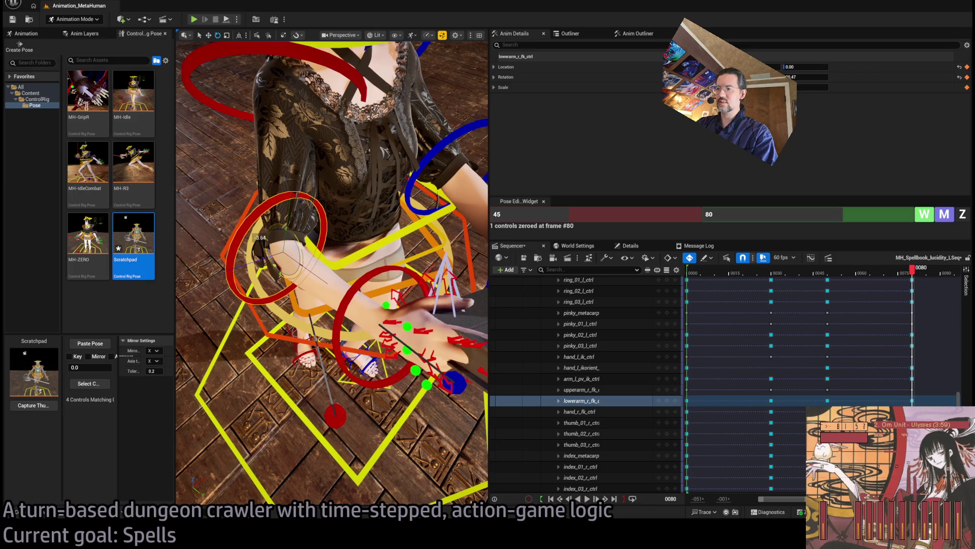
{"action": "left_click_drag", "start_coordinate": [340, 267], "coordinate": [411, 364]}
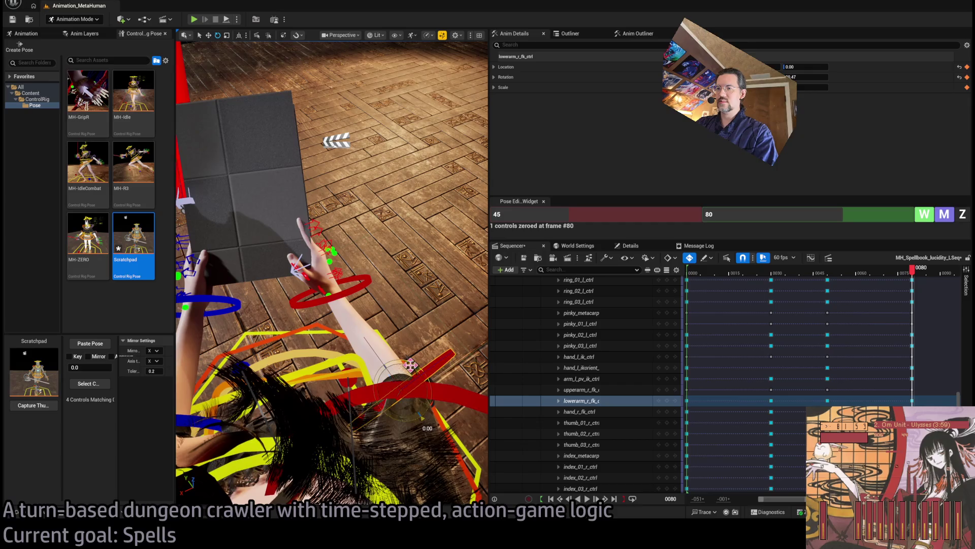
Rotate hand_r_fk_ctrl so the right hand rests against the spellbook
{"action": "left_click", "coordinate": [341, 272]}
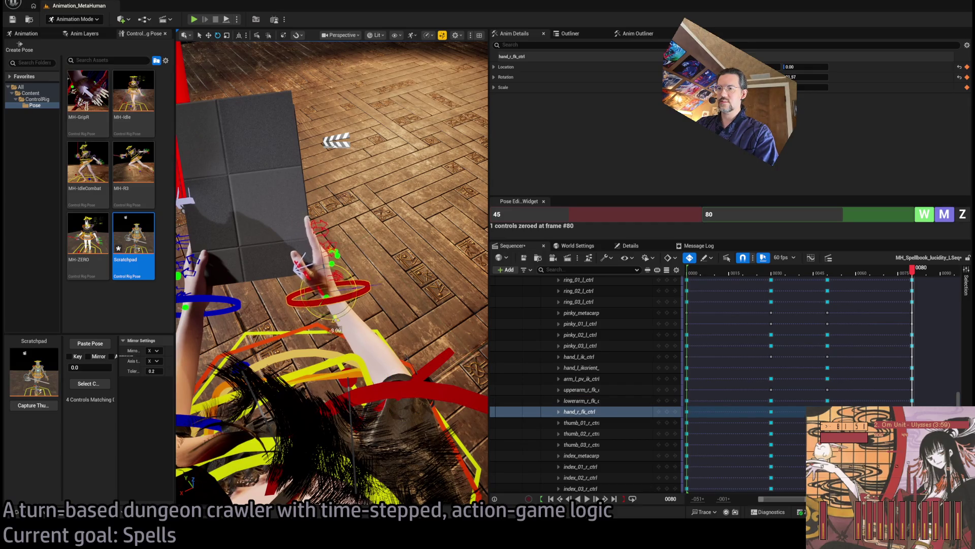
{"action": "mouse_move", "coordinate": [341, 273]}
{"action": "left_mouse_down"}
{"action": "mouse_move", "coordinate": [358, 295]}
{"action": "mouse_move", "coordinate": [325, 254]}
{"action": "mouse_move", "coordinate": [330, 261]}
{"action": "left_mouse_up"}
{"action": "left_click_drag", "start_coordinate": [337, 209], "coordinate": [321, 229]}
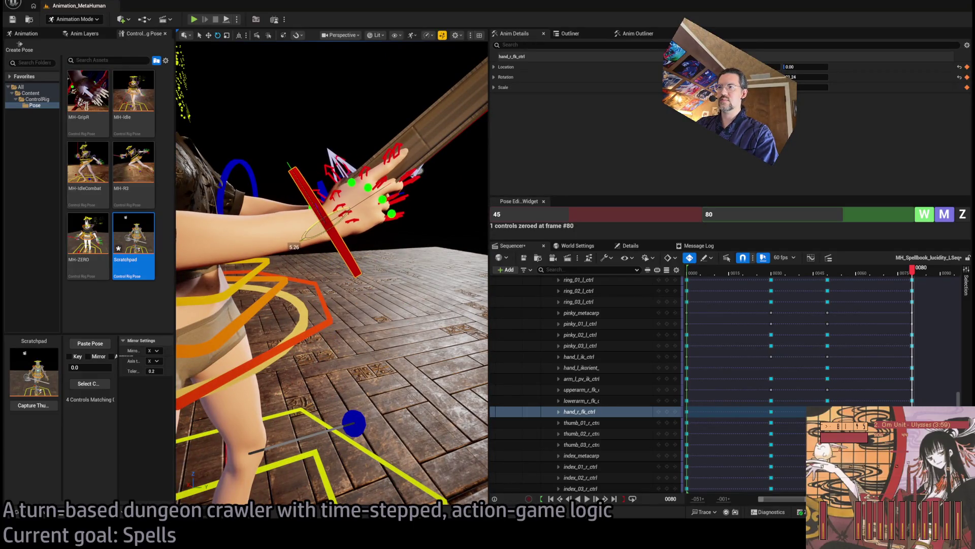
{"action": "mouse_move", "coordinate": [380, 219]}
{"action": "left_mouse_down"}
{"action": "mouse_move", "coordinate": [346, 234]}
{"action": "mouse_move", "coordinate": [322, 345]}
{"action": "left_mouse_up"}
{"action": "left_click_drag", "start_coordinate": [236, 377], "coordinate": [211, 230]}
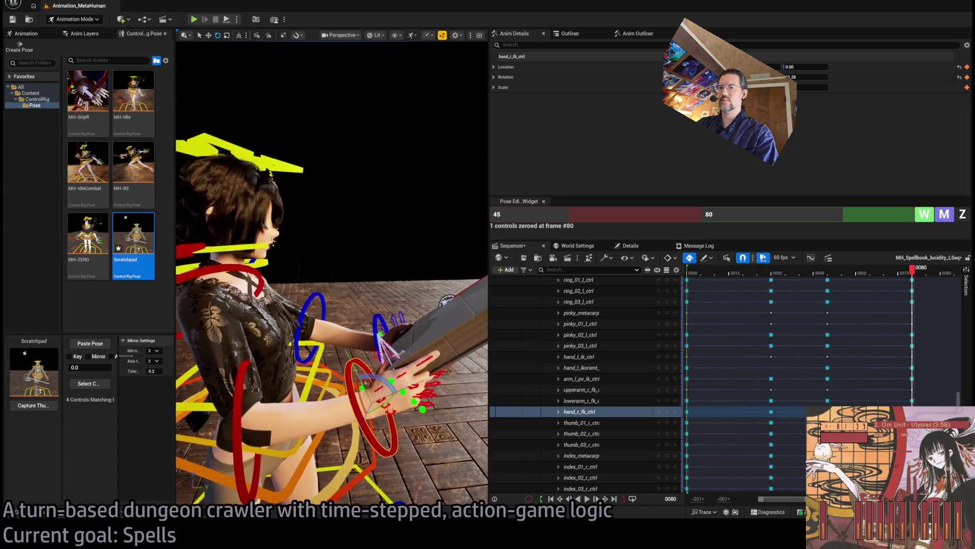
Nudge the right forearm rotation and inspect the hand against the book
{"action": "left_click", "coordinate": [249, 364]}
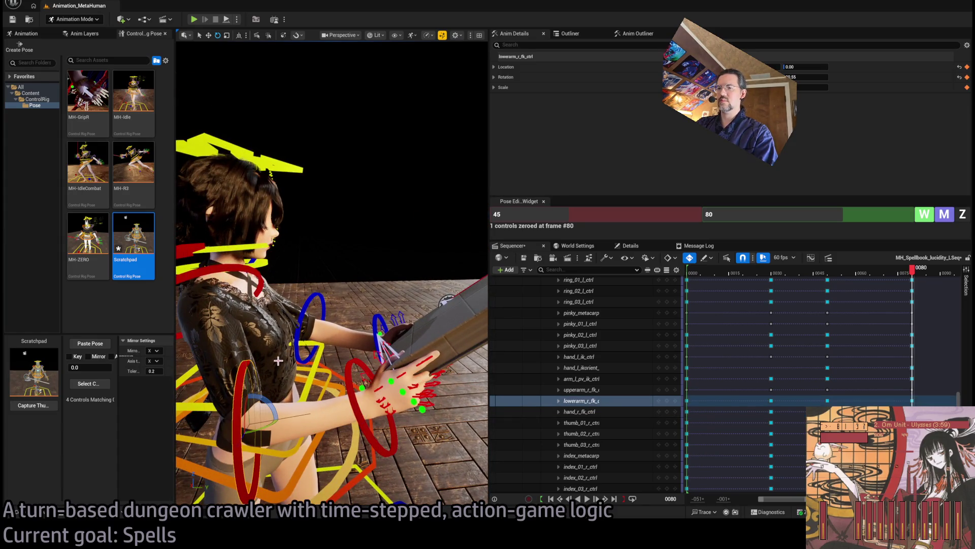
{"action": "left_click_drag", "start_coordinate": [265, 397], "coordinate": [254, 413]}
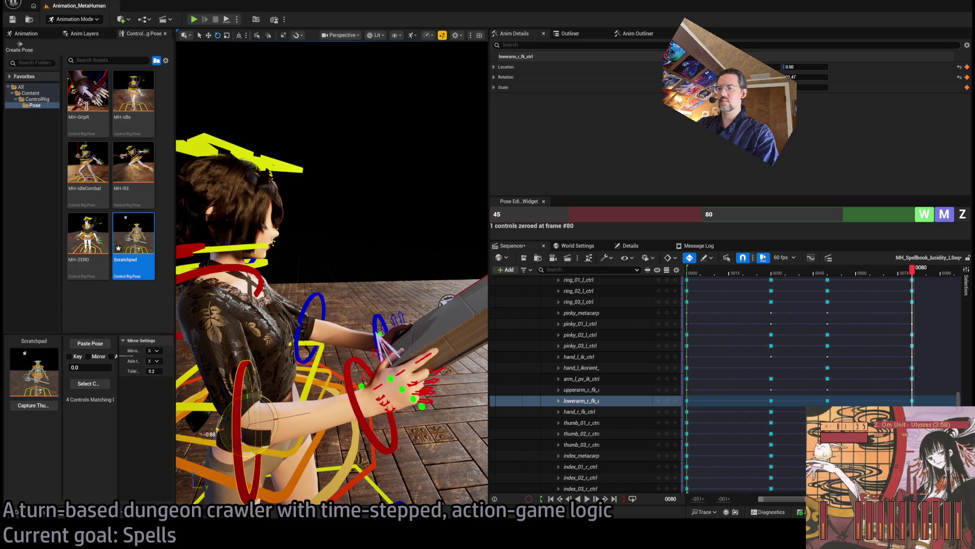
{"action": "mouse_move", "coordinate": [209, 434]}
{"action": "left_mouse_down"}
{"action": "mouse_move", "coordinate": [249, 374]}
{"action": "mouse_move", "coordinate": [348, 320]}
{"action": "left_mouse_up"}
{"action": "left_click", "coordinate": [305, 377]}
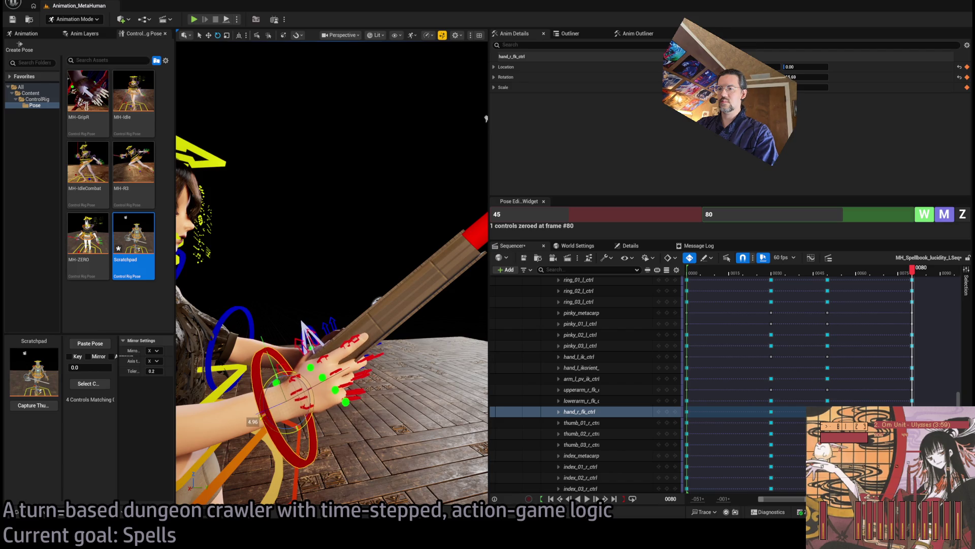
{"action": "left_click_drag", "start_coordinate": [318, 375], "coordinate": [266, 273]}
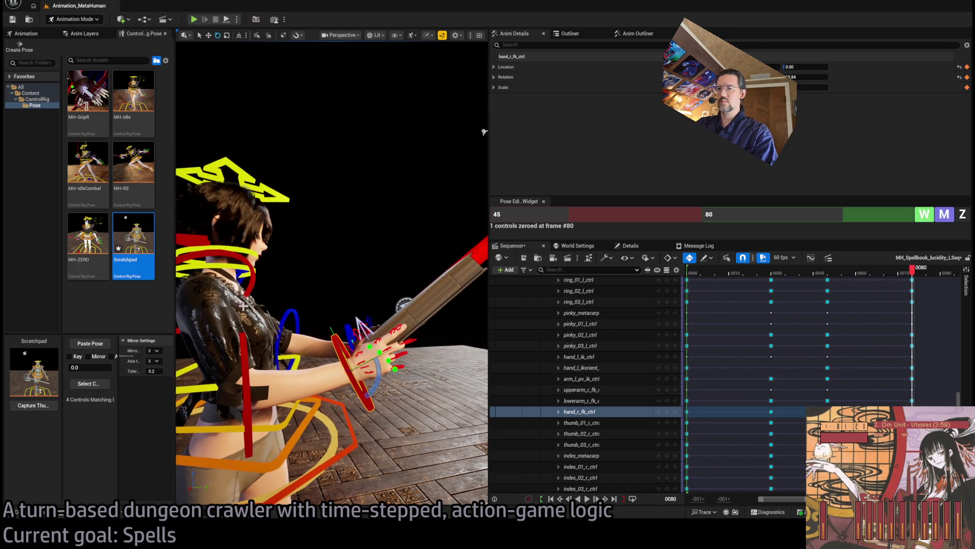
{"action": "left_click", "coordinate": [287, 357]}
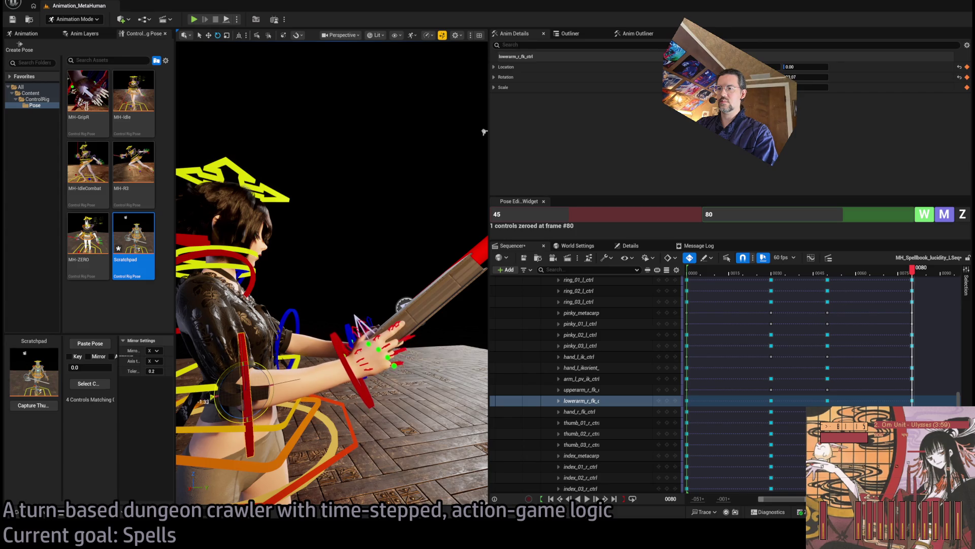
{"action": "mouse_move", "coordinate": [484, 132]}
{"action": "left_mouse_down"}
{"action": "mouse_move", "coordinate": [417, 177]}
{"action": "mouse_move", "coordinate": [365, 264]}
{"action": "mouse_move", "coordinate": [332, 354]}
{"action": "left_mouse_up"}
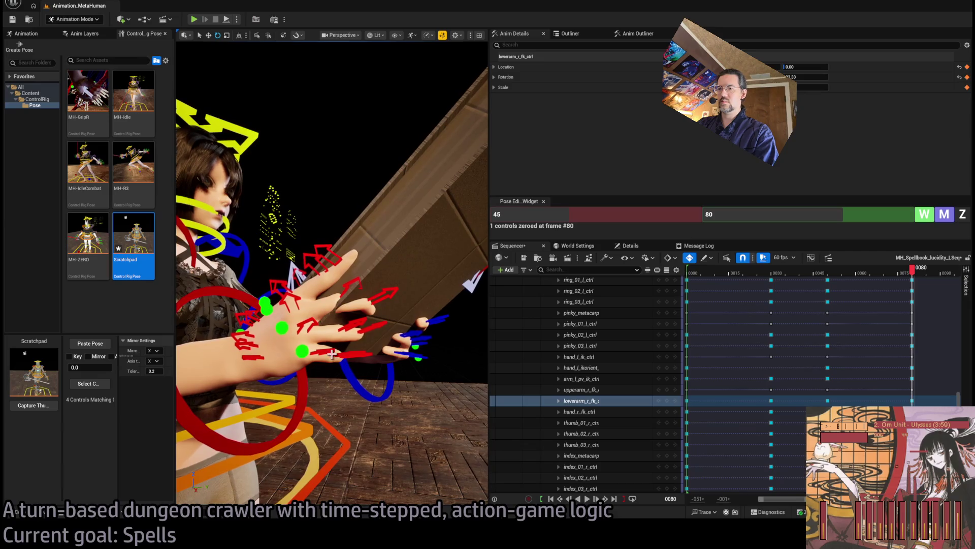
Select the right middle and ring finger metacarpal controls and frame them
{"action": "left_click", "coordinate": [272, 312]}
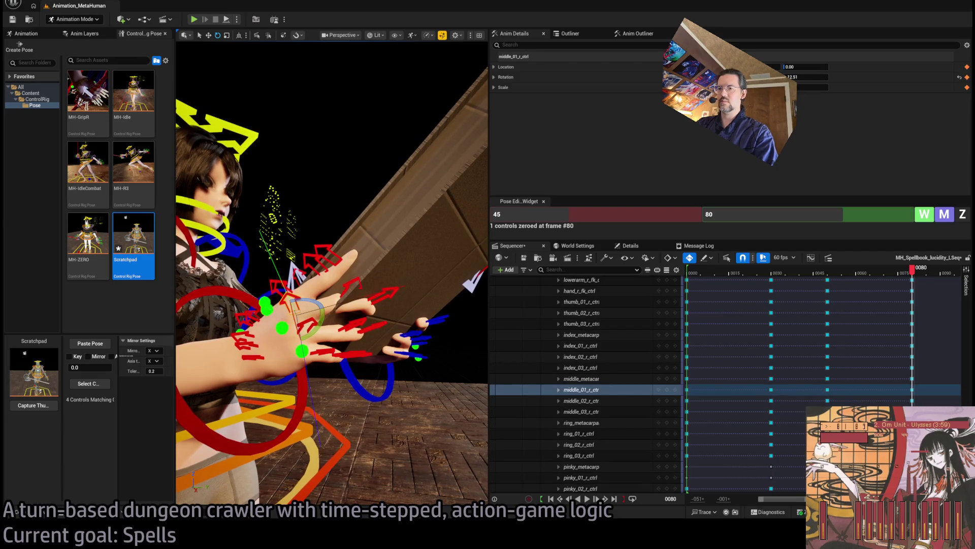
{"action": "left_click", "coordinate": [296, 317]}
{"action": "left_click", "coordinate": [282, 327]}
{"action": "left_click_drag", "start_coordinate": [310, 371], "coordinate": [269, 377]}
{"action": "key", "text": "f"}
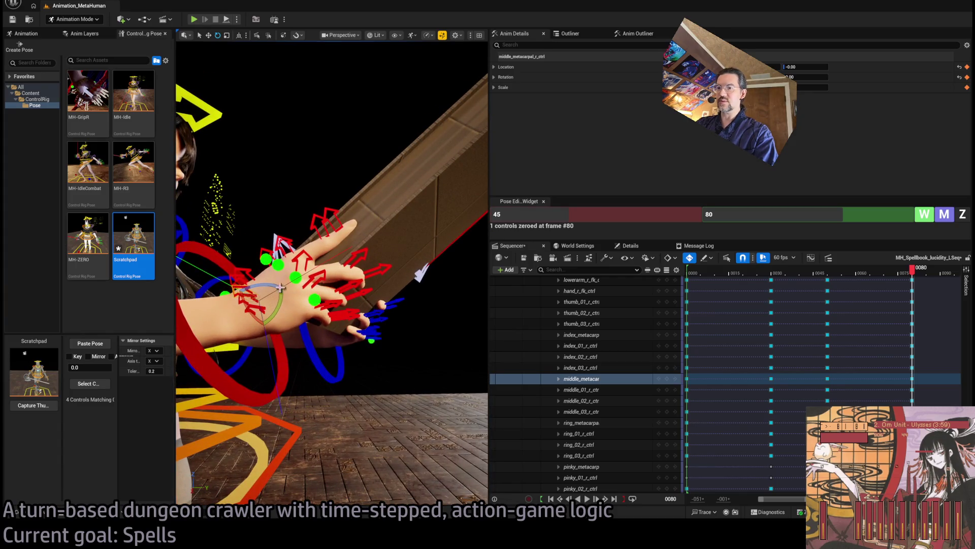
{"action": "left_click", "coordinate": [315, 313]}
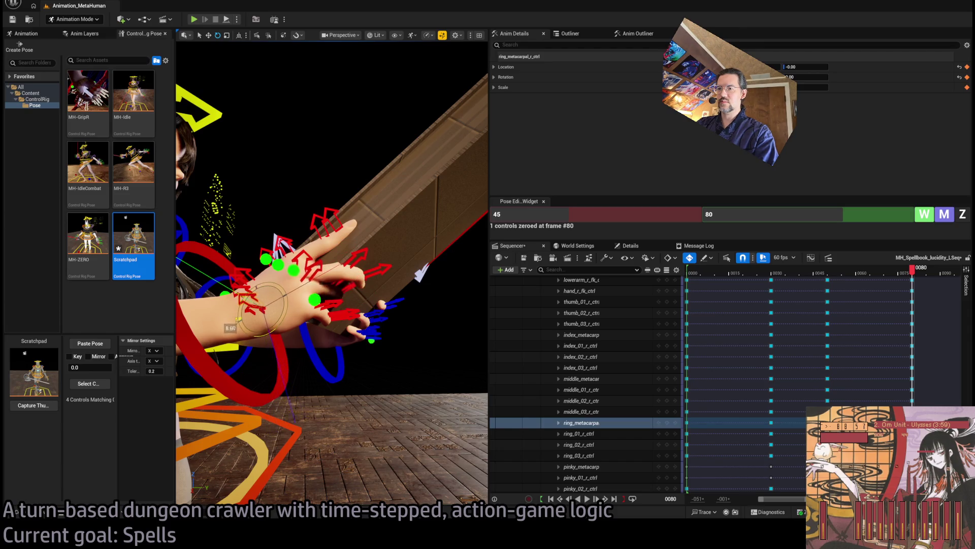
{"action": "mouse_move", "coordinate": [282, 315]}
{"action": "left_mouse_down"}
{"action": "mouse_move", "coordinate": [355, 305]}
{"action": "mouse_move", "coordinate": [315, 309]}
{"action": "mouse_move", "coordinate": [325, 305]}
{"action": "mouse_move", "coordinate": [321, 334]}
{"action": "left_mouse_up"}
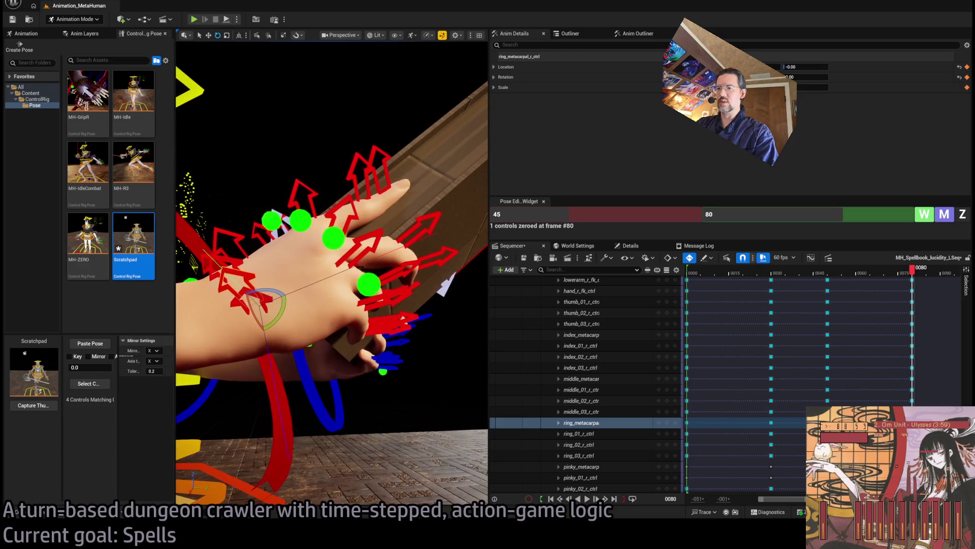
Rotate the right pinky metacarpal to adjust the fingers, then select the pinky curl controls
{"action": "left_click", "coordinate": [264, 317]}
{"action": "mouse_move", "coordinate": [236, 325]}
{"action": "left_mouse_down"}
{"action": "mouse_move", "coordinate": [231, 333]}
{"action": "mouse_move", "coordinate": [235, 321]}
{"action": "left_mouse_up"}
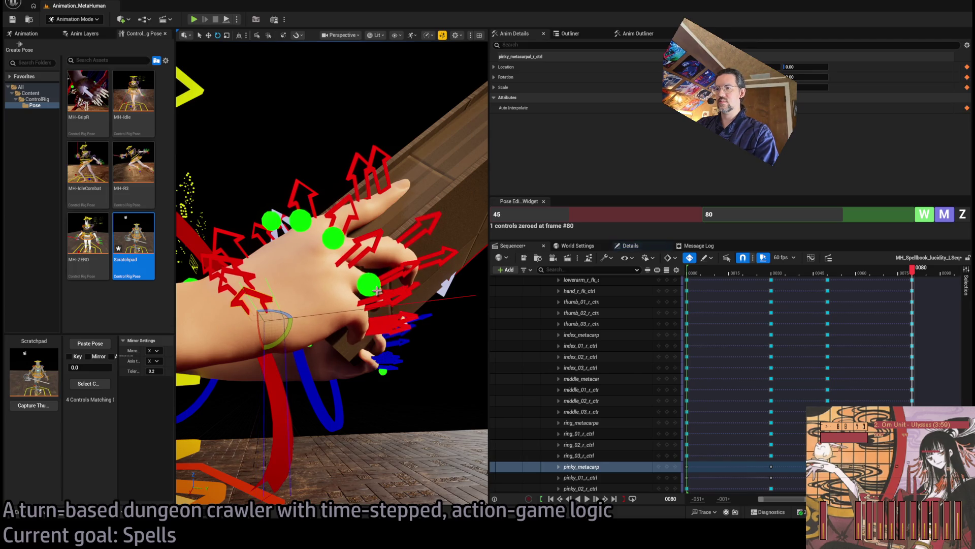
{"action": "left_click", "coordinate": [379, 328]}
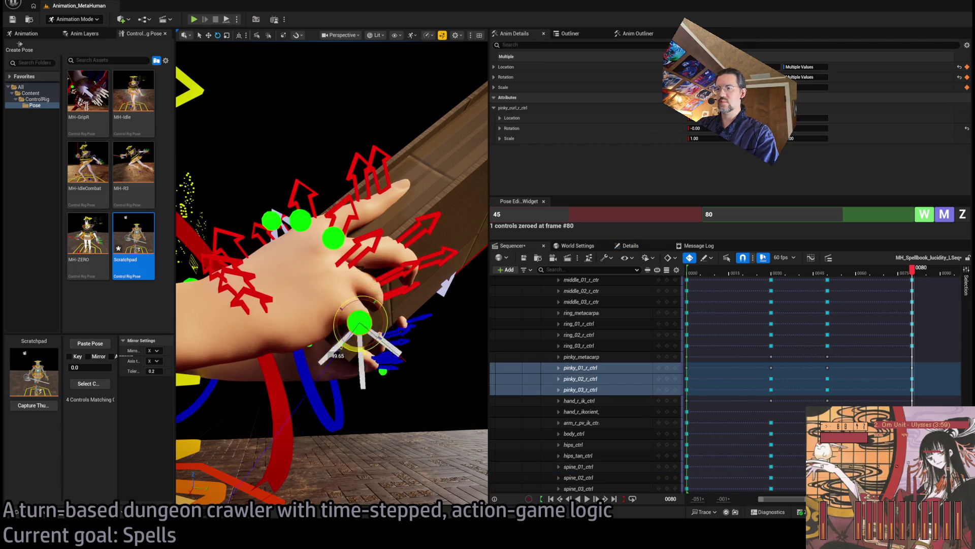
{"action": "left_click_drag", "start_coordinate": [395, 296], "coordinate": [357, 288]}
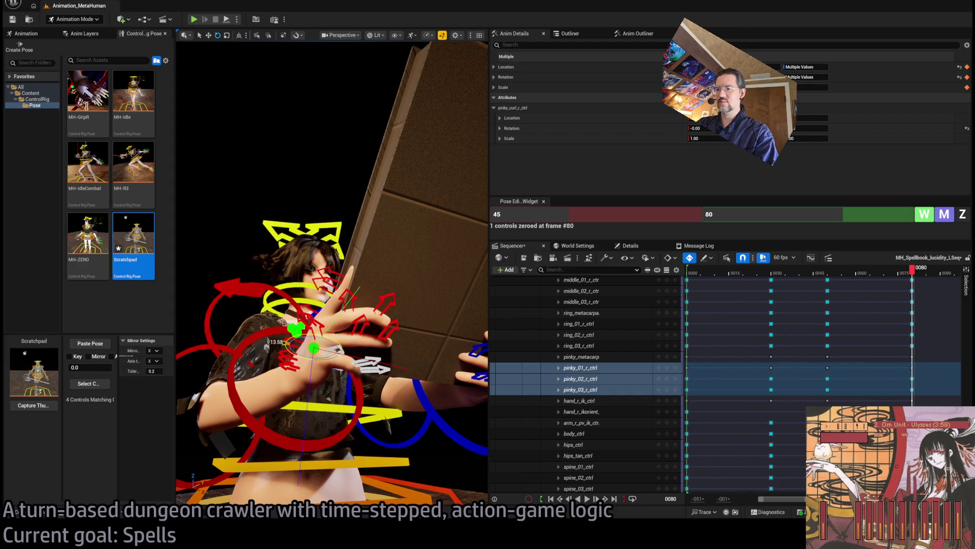
{"action": "mouse_move", "coordinate": [225, 241]}
{"action": "left_mouse_down"}
{"action": "mouse_move", "coordinate": [239, 264]}
{"action": "mouse_move", "coordinate": [225, 241]}
{"action": "mouse_move", "coordinate": [285, 243]}
{"action": "left_mouse_up"}
Rewind the sequence to frame 0 and play the animation
{"action": "mouse_move", "coordinate": [909, 269]}
{"action": "left_mouse_down"}
{"action": "mouse_move", "coordinate": [714, 293]}
{"action": "mouse_move", "coordinate": [687, 285]}
{"action": "left_mouse_up"}
{"action": "left_click_drag", "start_coordinate": [330, 152], "coordinate": [421, 159]}
{"action": "key", "text": "space"}
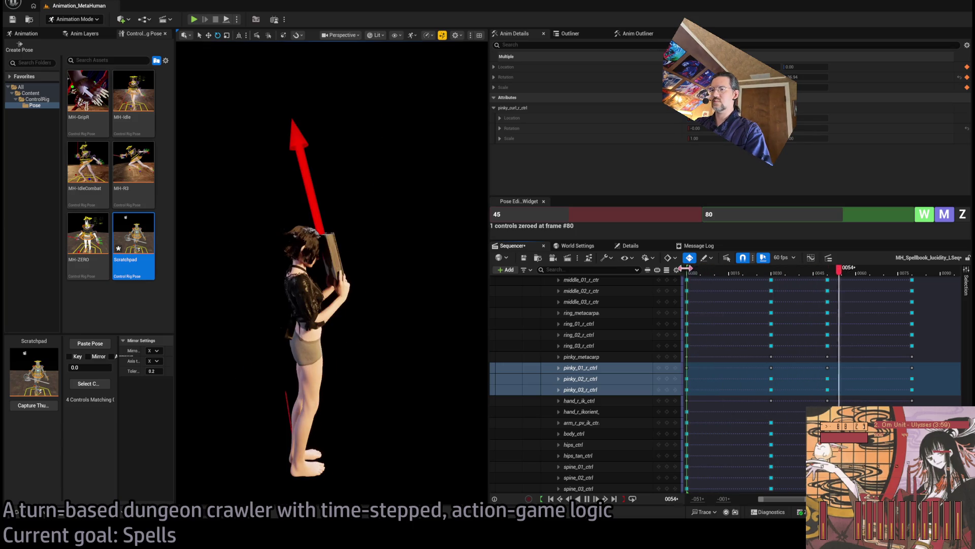
Stop playback and collapse the MetaHuman_ControlRig track's control rows
{"action": "left_click", "coordinate": [761, 275]}
{"action": "mouse_move", "coordinate": [757, 277]}
{"action": "left_mouse_down"}
{"action": "mouse_move", "coordinate": [690, 277]}
{"action": "mouse_move", "coordinate": [780, 276]}
{"action": "left_mouse_up"}
{"action": "scroll", "coordinate": [870, 341], "scroll_direction": "up", "scroll_amount": 1}
{"action": "scroll", "coordinate": [871, 341], "scroll_direction": "up", "scroll_amount": 10}
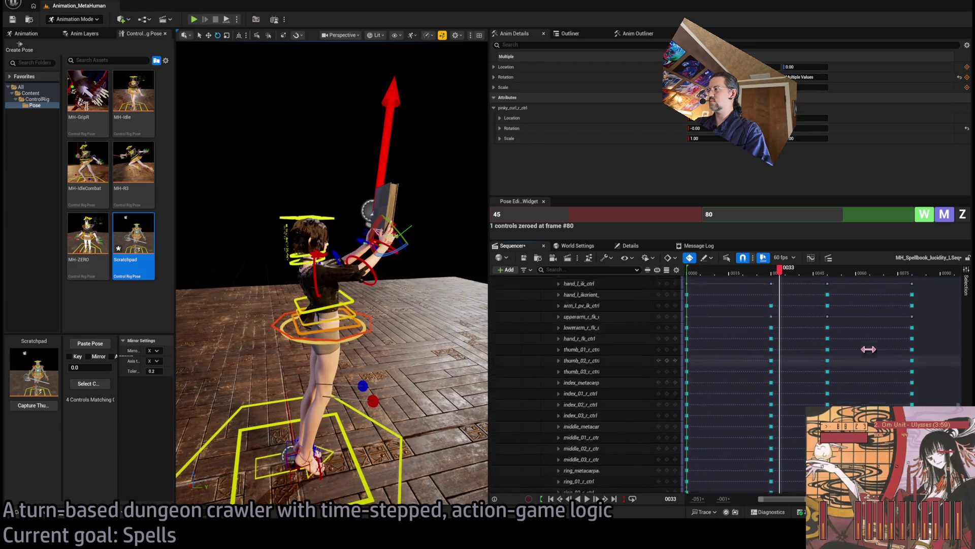
{"action": "scroll", "coordinate": [566, 386], "scroll_direction": "up", "scroll_amount": 10}
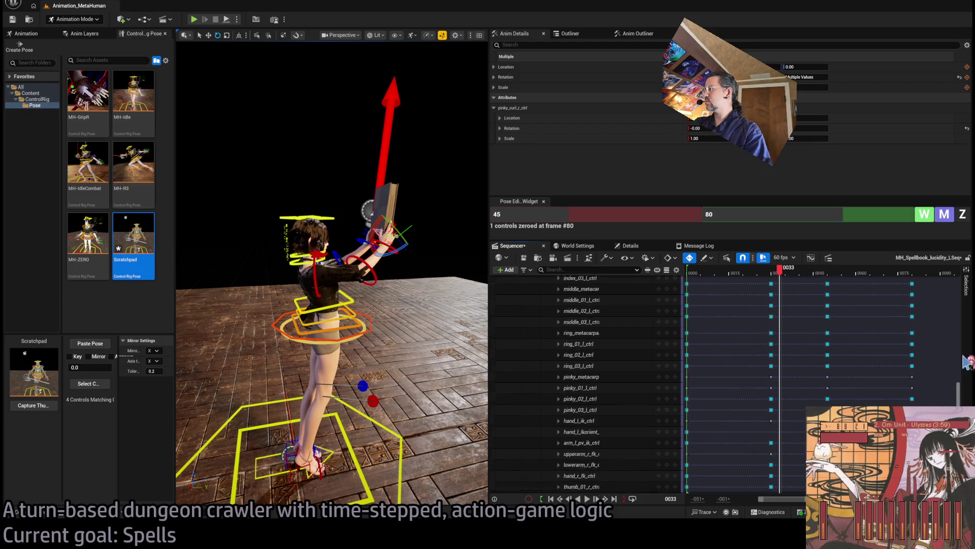
{"action": "left_click", "coordinate": [555, 379]}
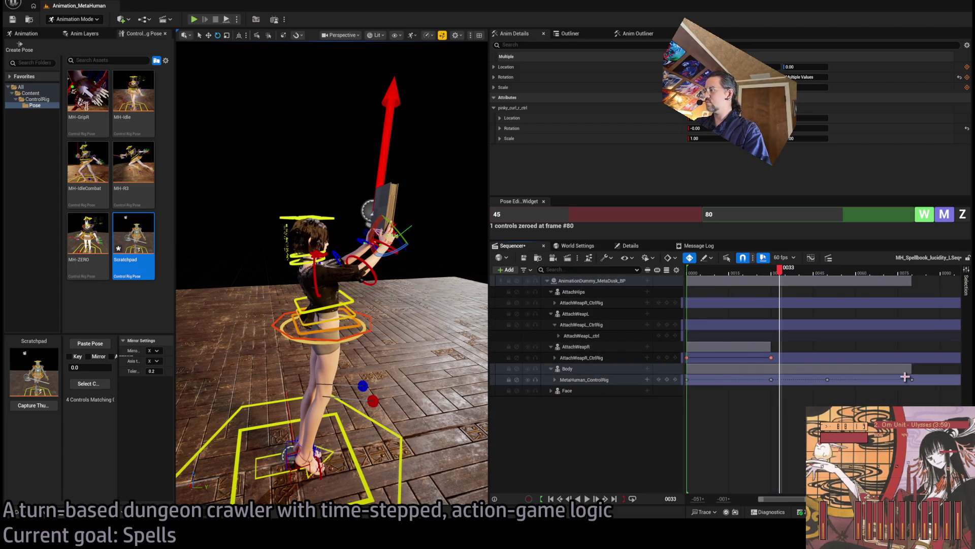
{"action": "scroll", "coordinate": [794, 421], "scroll_direction": "down", "scroll_amount": 5}
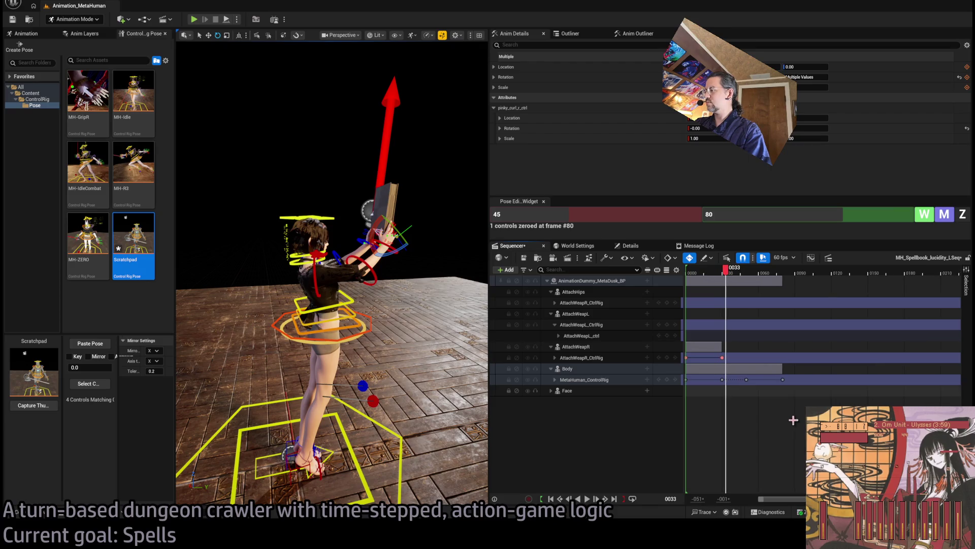
Drag the control-rig keys later, placing the middle key at frame 80
{"action": "left_click_drag", "start_coordinate": [746, 380], "coordinate": [888, 379]}
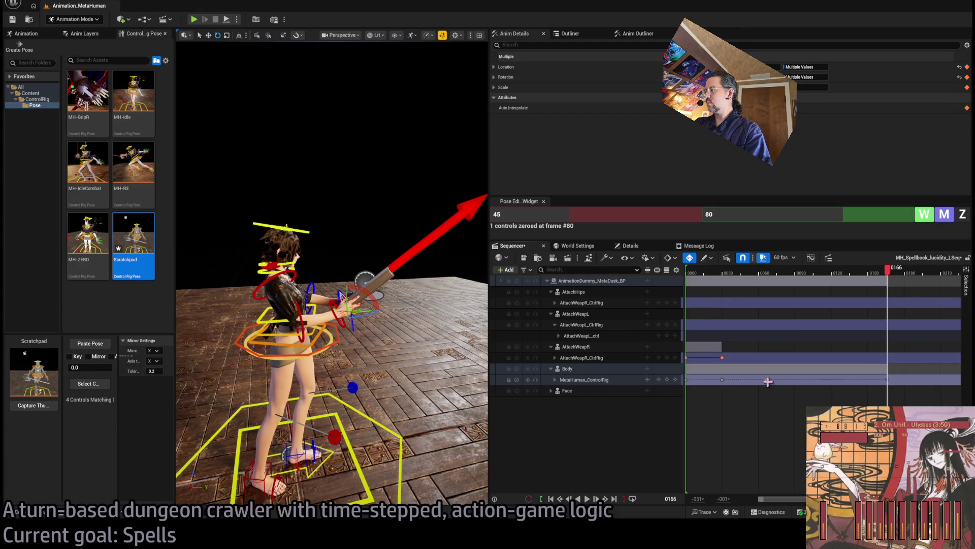
{"action": "left_click", "coordinate": [812, 378]}
{"action": "key", "text": "Up"}
{"action": "key", "text": "space"}
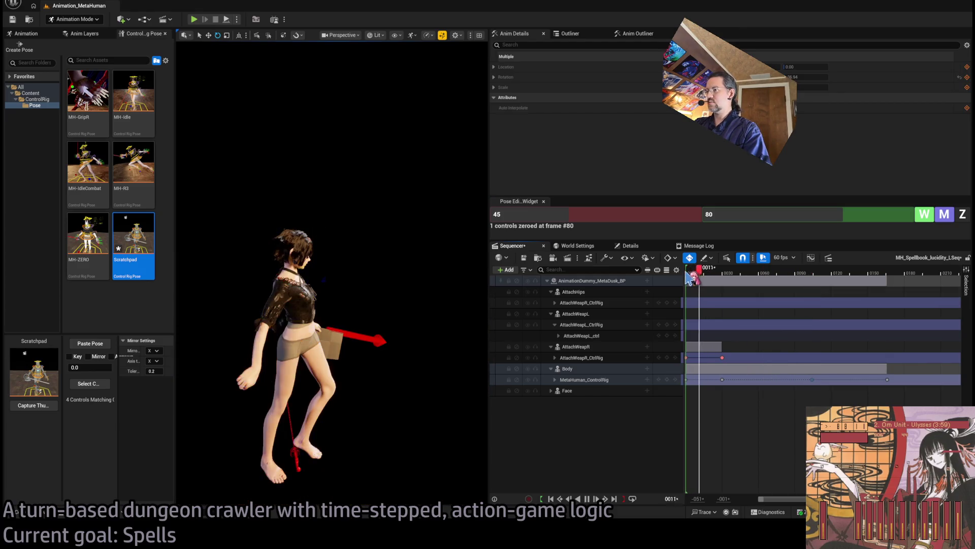
{"action": "key", "text": "space"}
{"action": "left_click_drag", "start_coordinate": [786, 276], "coordinate": [787, 281]}
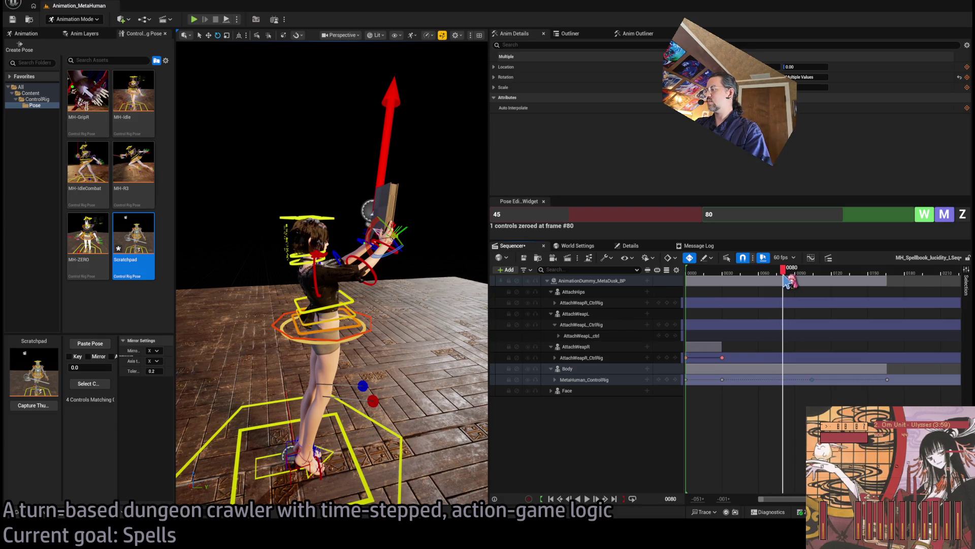
{"action": "left_click_drag", "start_coordinate": [812, 379], "coordinate": [783, 394]}
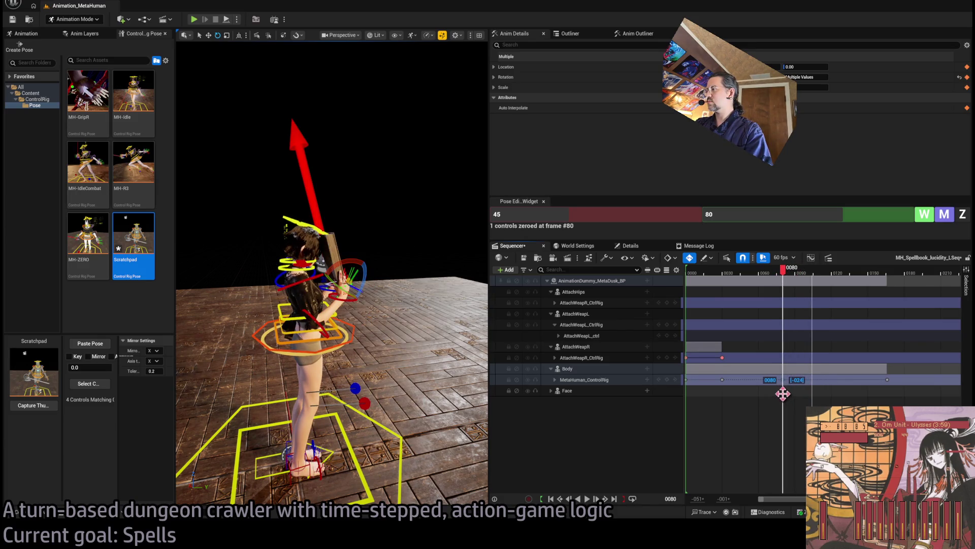
Play back the new timing and pull the last key earlier to about frame 145
{"action": "left_click", "coordinate": [740, 273]}
{"action": "key", "text": "space"}
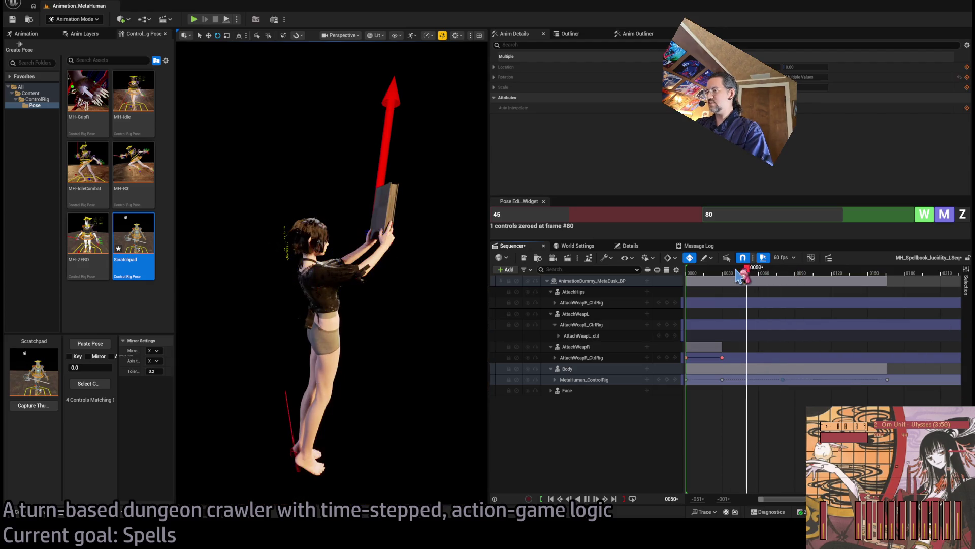
{"action": "key", "text": "space"}
{"action": "key", "text": "space"}
{"action": "key", "text": "space"}
{"action": "key", "text": "Up"}
{"action": "key", "text": "space"}
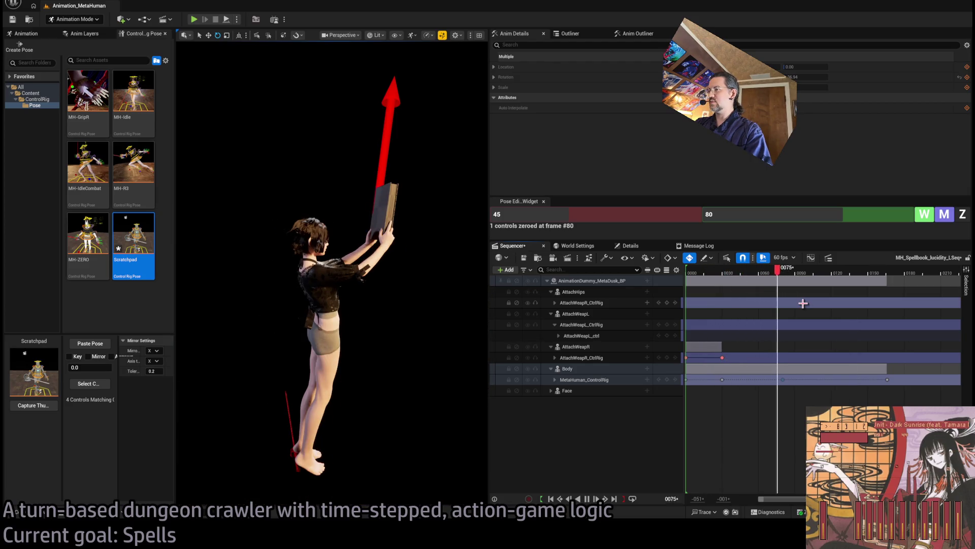
{"action": "key", "text": "space"}
{"action": "key", "text": "space"}
{"action": "key", "text": "space"}
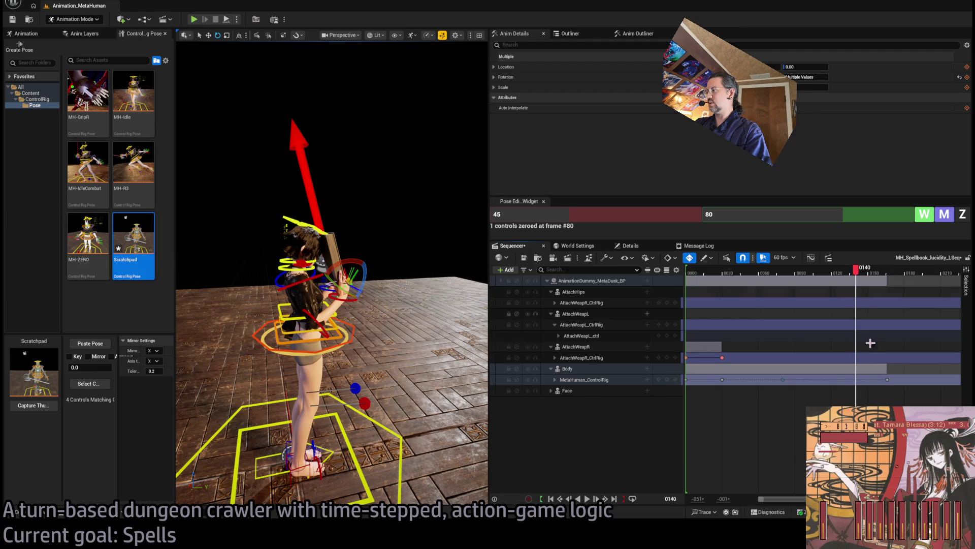
{"action": "left_click_drag", "start_coordinate": [888, 379], "coordinate": [861, 379]}
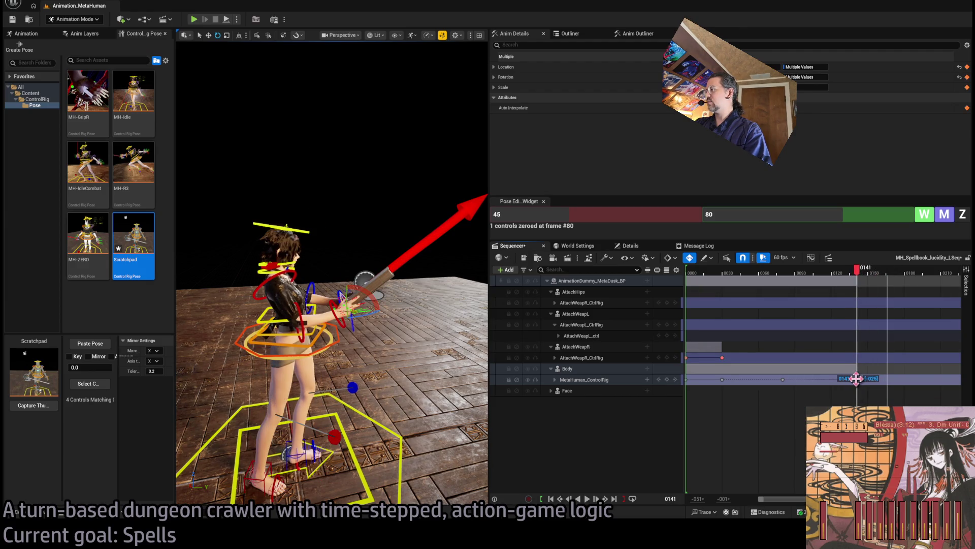
Review the retimed animation, comparing the start pose near frame 8 with the end near frame 140
{"action": "key", "text": "space"}
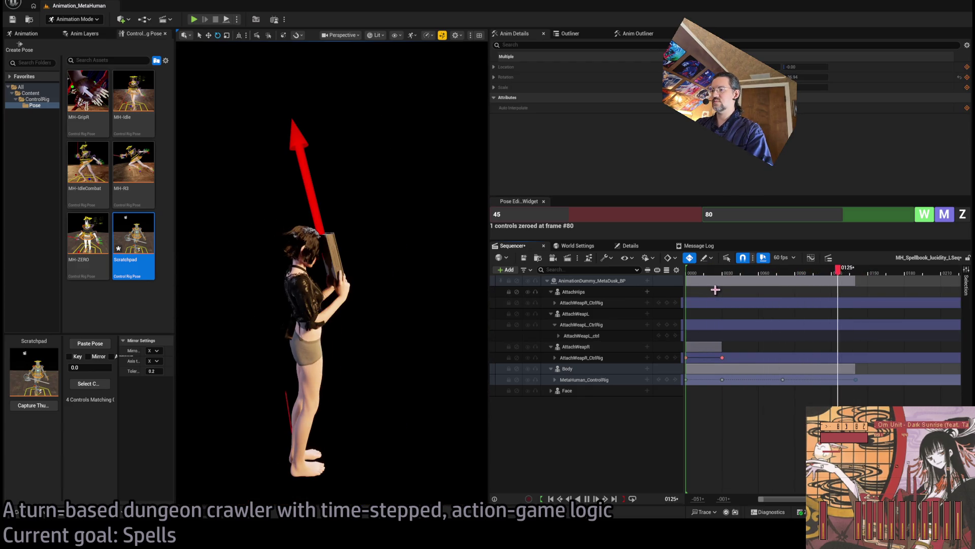
{"action": "key", "text": "space"}
{"action": "mouse_move", "coordinate": [878, 272]}
{"action": "left_mouse_down"}
{"action": "mouse_move", "coordinate": [838, 274]}
{"action": "mouse_move", "coordinate": [846, 277]}
{"action": "left_mouse_up"}
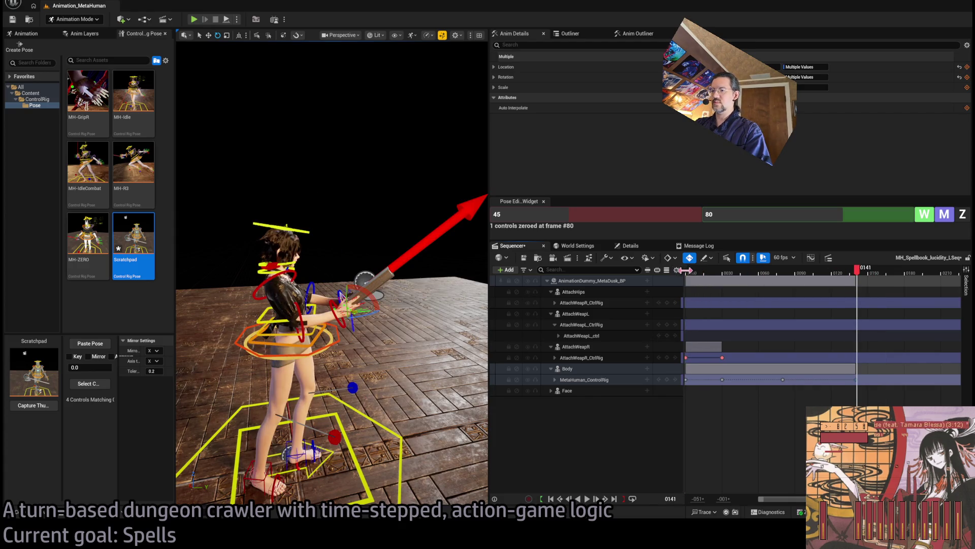
{"action": "left_click", "coordinate": [696, 272]}
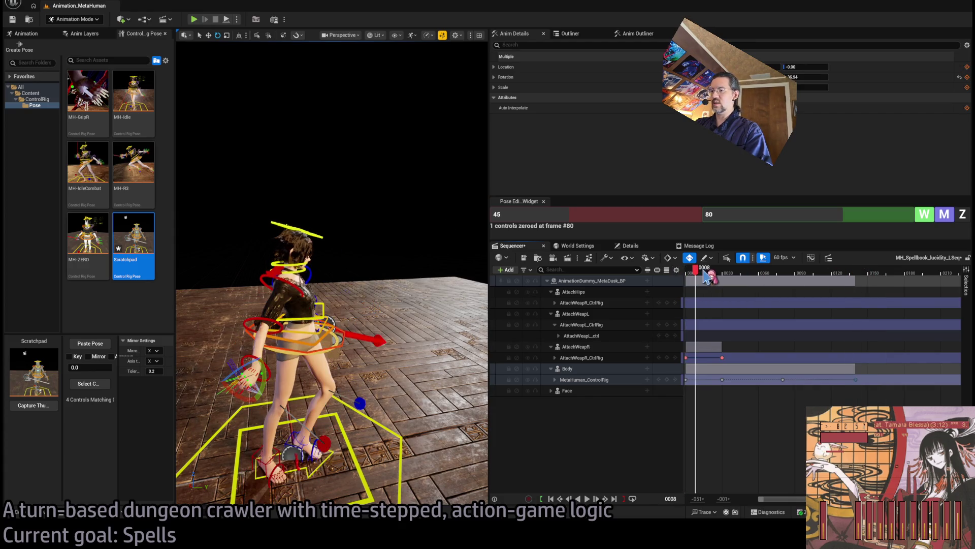
{"action": "left_click", "coordinate": [850, 274]}
{"action": "left_click_drag", "start_coordinate": [859, 281], "coordinate": [694, 293]}
{"action": "left_click", "coordinate": [858, 274]}
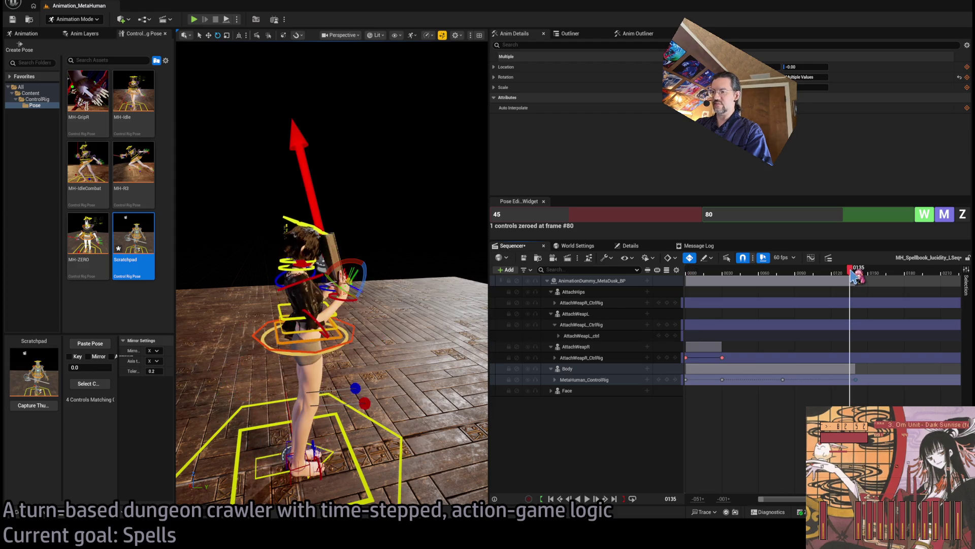
{"action": "left_click", "coordinate": [866, 275]}
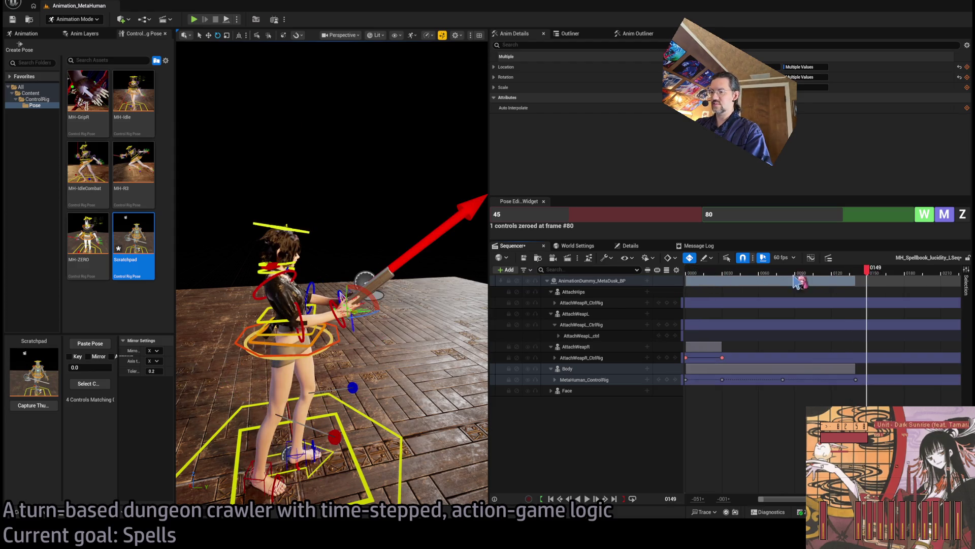
{"action": "left_click", "coordinate": [700, 272]}
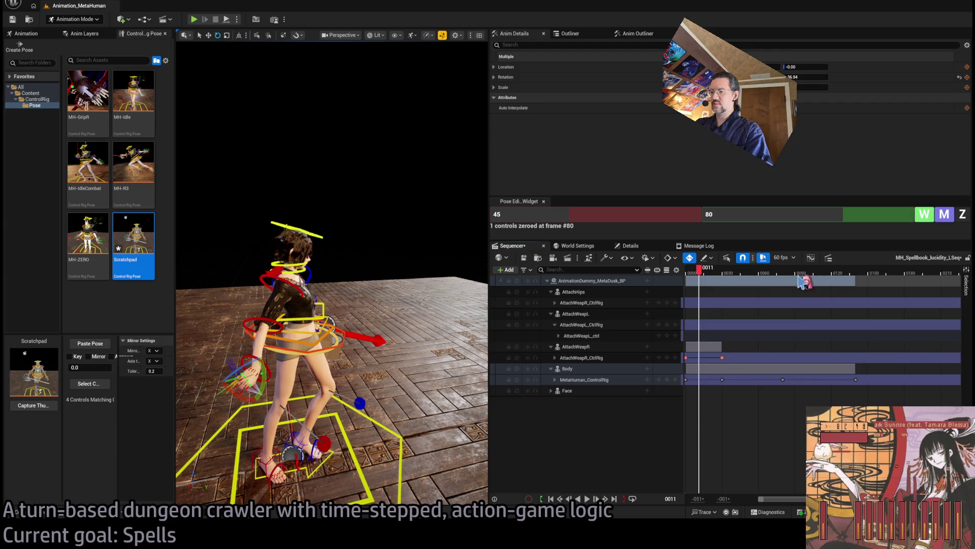
{"action": "left_click", "coordinate": [859, 274]}
{"action": "left_click", "coordinate": [855, 275]}
{"action": "left_click", "coordinate": [858, 274]}
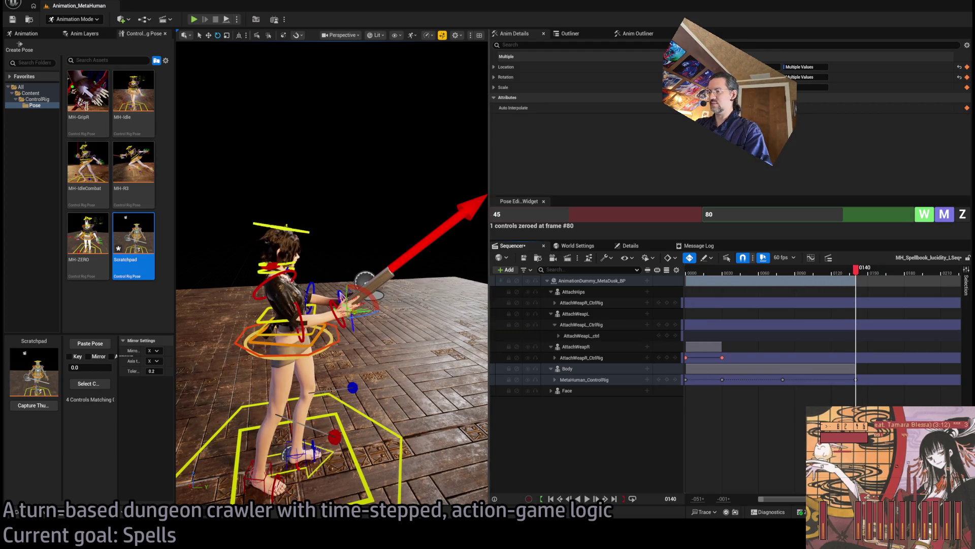
{"action": "scroll", "coordinate": [390, 185], "scroll_direction": "up", "scroll_amount": 10}
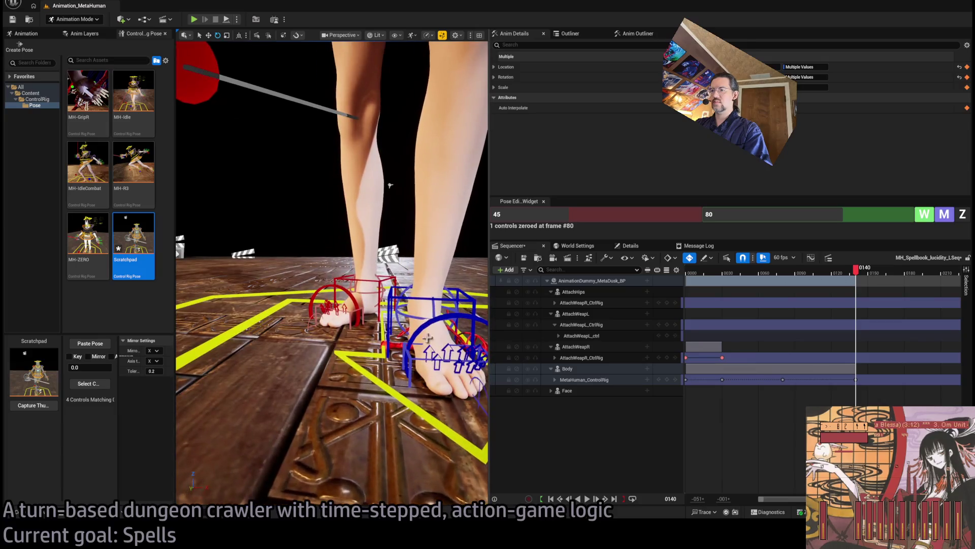
Select the right foot IK control and compare its pose at frames 8 and 141
{"action": "left_click", "coordinate": [376, 286]}
{"action": "left_click_drag", "start_coordinate": [390, 186], "coordinate": [387, 152]}
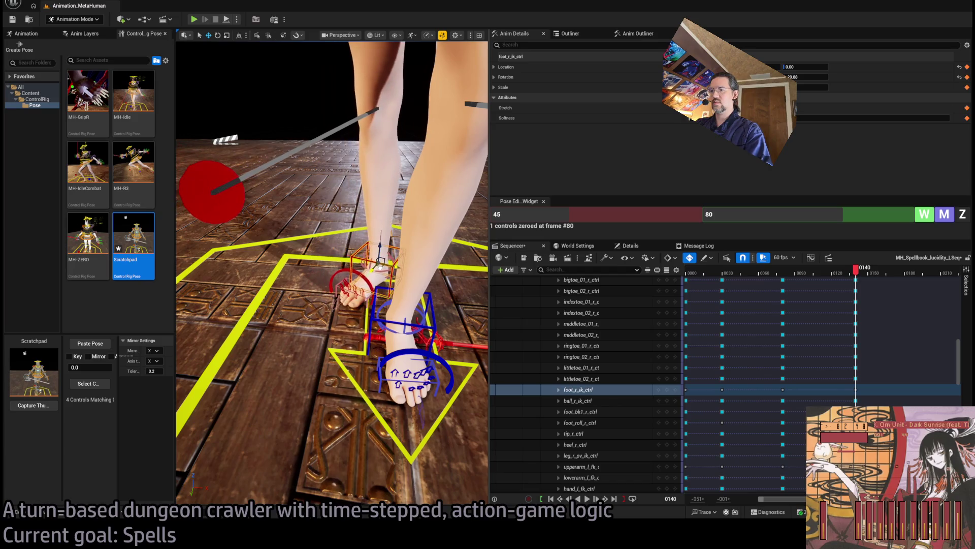
{"action": "left_click", "coordinate": [695, 269]}
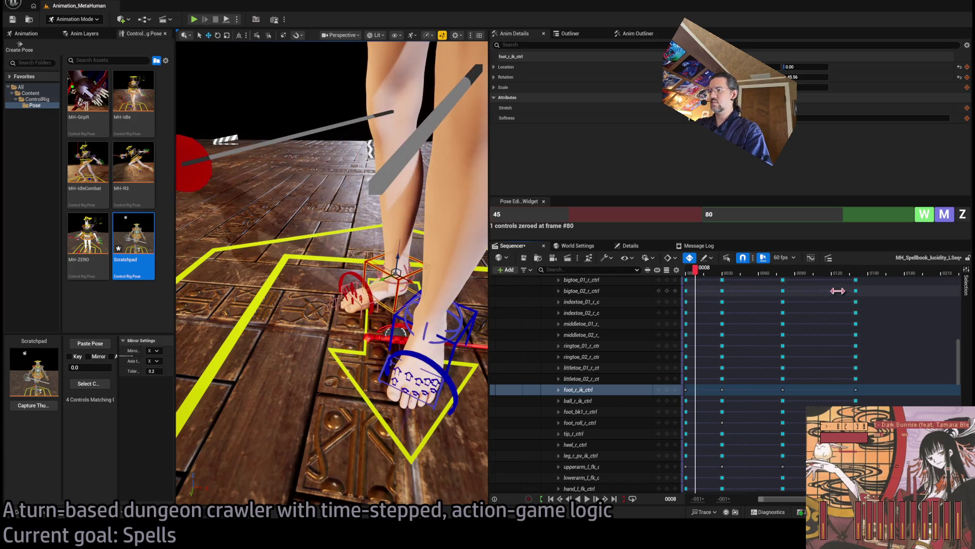
{"action": "left_click", "coordinate": [860, 270]}
{"action": "left_click_drag", "start_coordinate": [859, 274], "coordinate": [856, 278]}
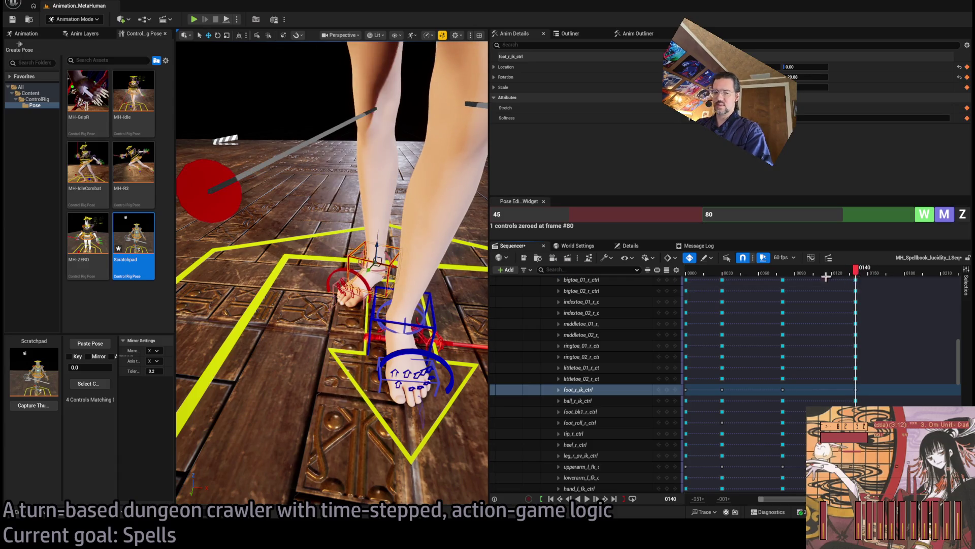
{"action": "mouse_move", "coordinate": [330, 245]}
{"action": "left_mouse_down"}
{"action": "mouse_move", "coordinate": [316, 249]}
{"action": "mouse_move", "coordinate": [305, 282]}
{"action": "mouse_move", "coordinate": [292, 352]}
{"action": "mouse_move", "coordinate": [300, 375]}
{"action": "mouse_move", "coordinate": [394, 248]}
{"action": "left_mouse_up"}
Nudge the hip body control slightly and play back from frame 45 to check it
{"action": "left_click", "coordinate": [359, 215]}
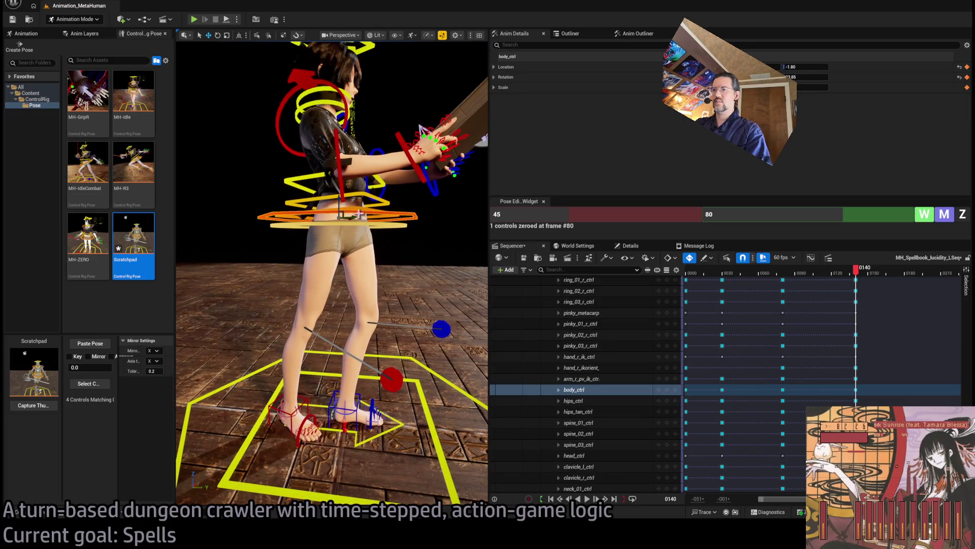
{"action": "left_click_drag", "start_coordinate": [339, 201], "coordinate": [341, 202]}
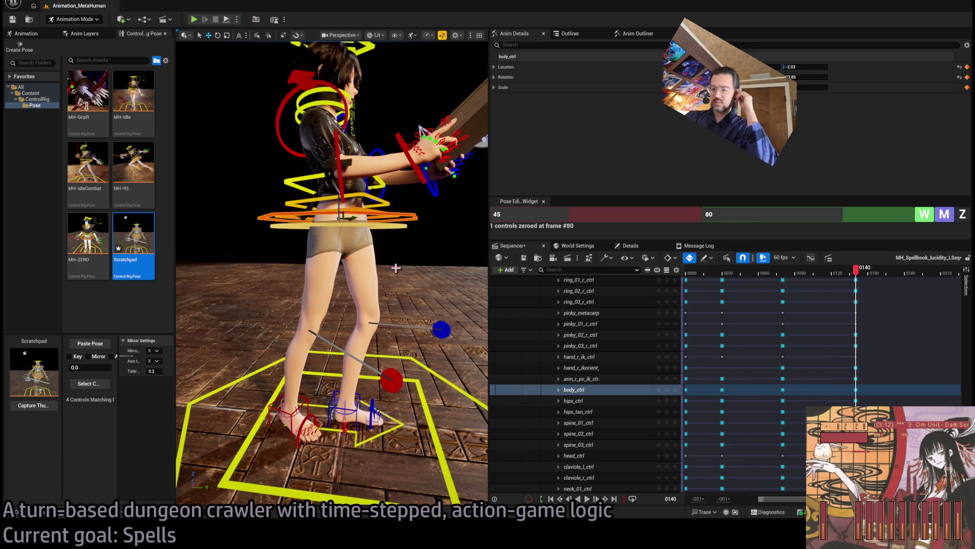
{"action": "left_click_drag", "start_coordinate": [407, 258], "coordinate": [361, 193]}
{"action": "left_click_drag", "start_coordinate": [793, 268], "coordinate": [747, 284]}
{"action": "key", "text": "space"}
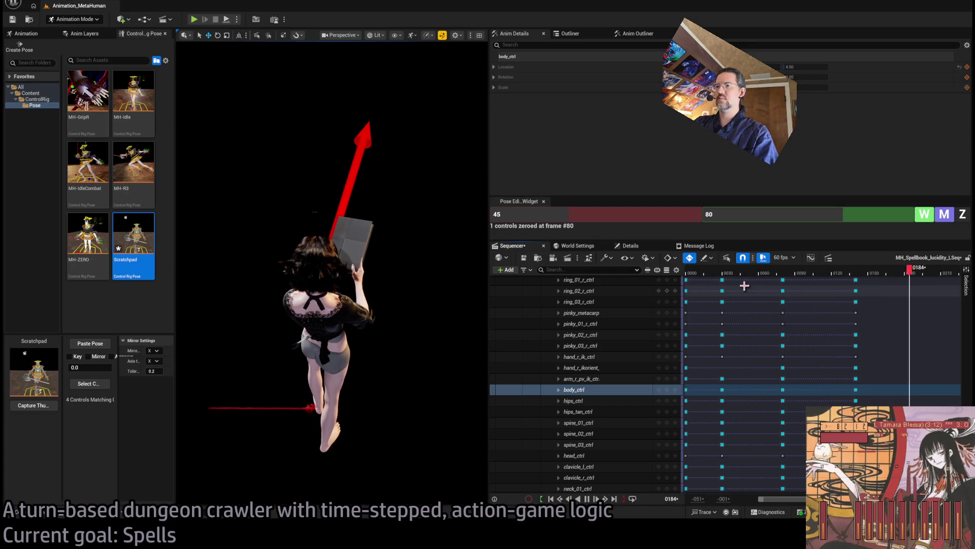
{"action": "key", "text": "space"}
Scrub and replay the animation between frame 45 and the end to watch the motion
{"action": "left_click", "coordinate": [859, 270]}
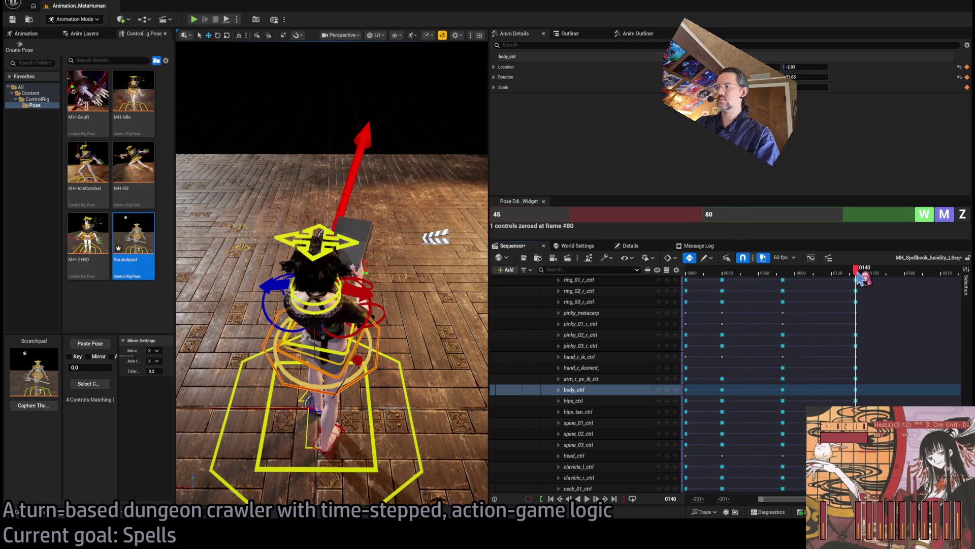
{"action": "mouse_move", "coordinate": [857, 277]}
{"action": "left_mouse_down"}
{"action": "mouse_move", "coordinate": [718, 279]}
{"action": "mouse_move", "coordinate": [743, 278]}
{"action": "mouse_move", "coordinate": [743, 270]}
{"action": "mouse_move", "coordinate": [692, 278]}
{"action": "left_mouse_up"}
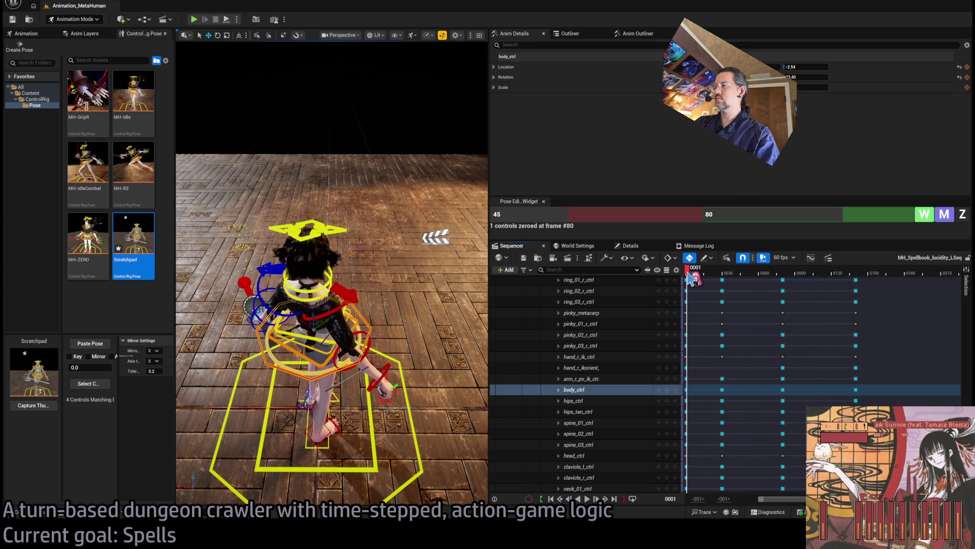
{"action": "key", "text": "space"}
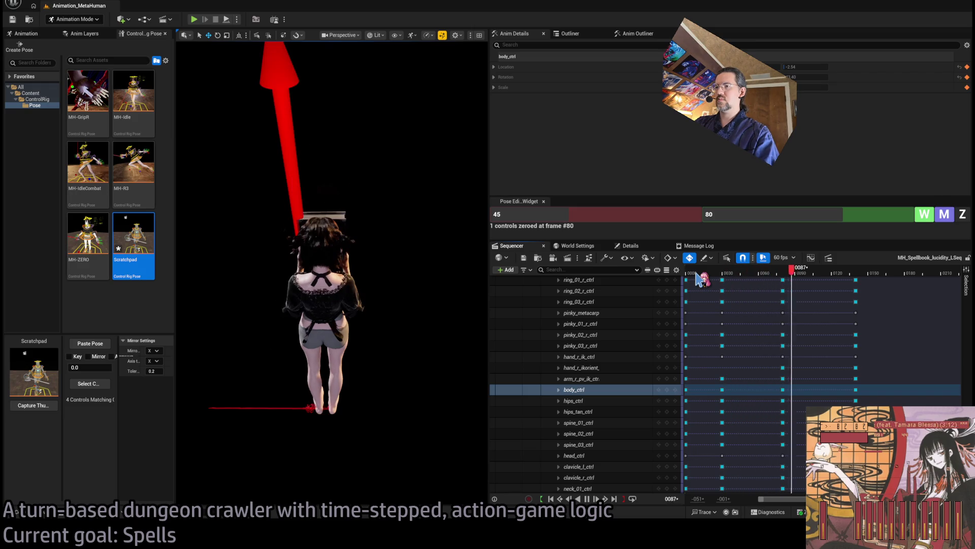
{"action": "key", "text": "space"}
{"action": "left_click_drag", "start_coordinate": [863, 273], "coordinate": [860, 275]}
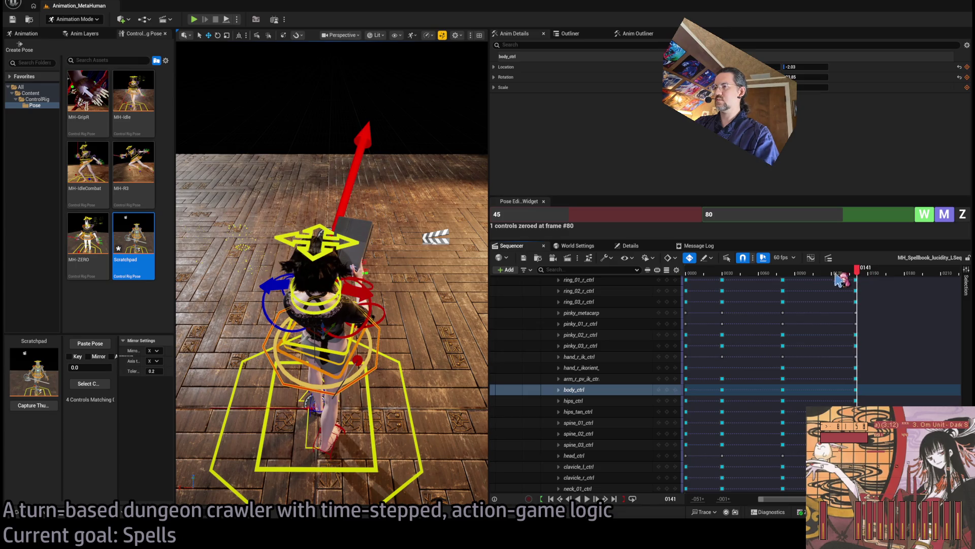
Enlarge the viewport, orbit to a front view of the character, and deselect the body control
{"action": "left_click_drag", "start_coordinate": [448, 268], "coordinate": [371, 208]}
{"action": "left_click_drag", "start_coordinate": [13, 137], "coordinate": [8, 136]}
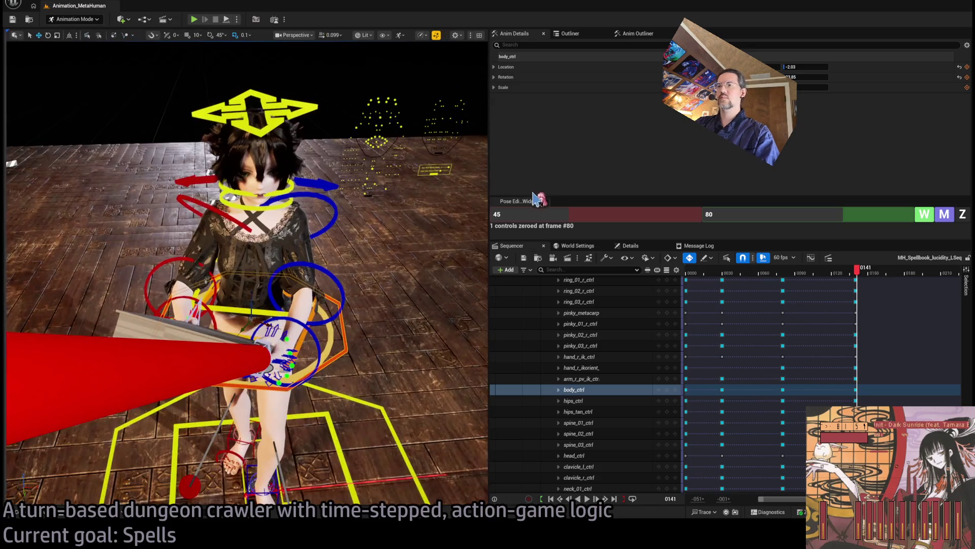
{"action": "mouse_move", "coordinate": [490, 174]}
{"action": "left_mouse_down"}
{"action": "mouse_move", "coordinate": [582, 173]}
{"action": "mouse_move", "coordinate": [551, 175]}
{"action": "left_mouse_up"}
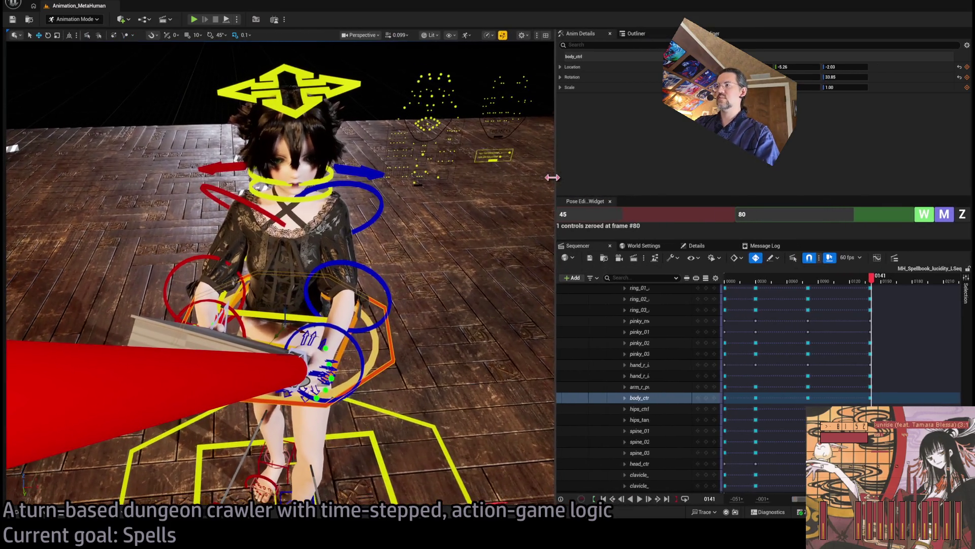
{"action": "left_click_drag", "start_coordinate": [285, 153], "coordinate": [256, 57]}
{"action": "left_click_drag", "start_coordinate": [437, 239], "coordinate": [449, 234]}
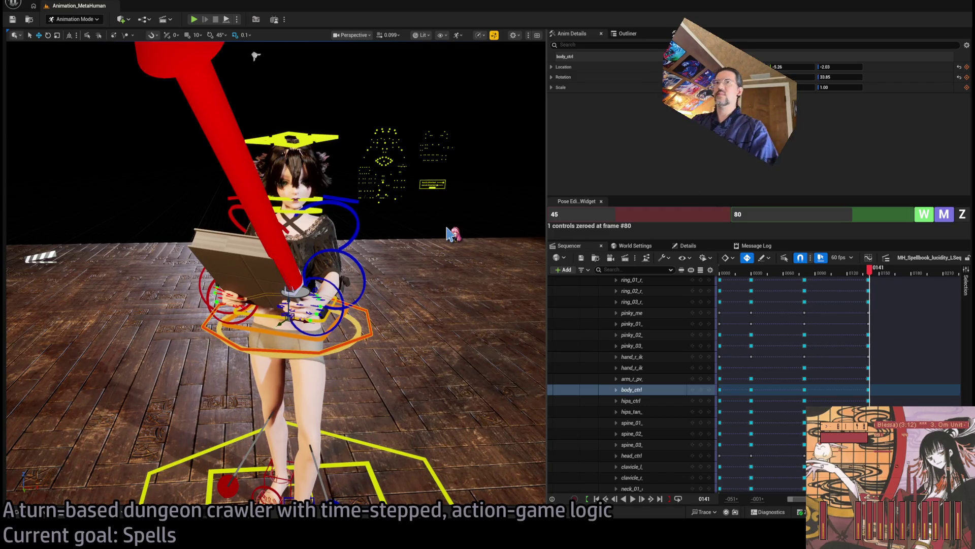
{"action": "left_click", "coordinate": [259, 261]}
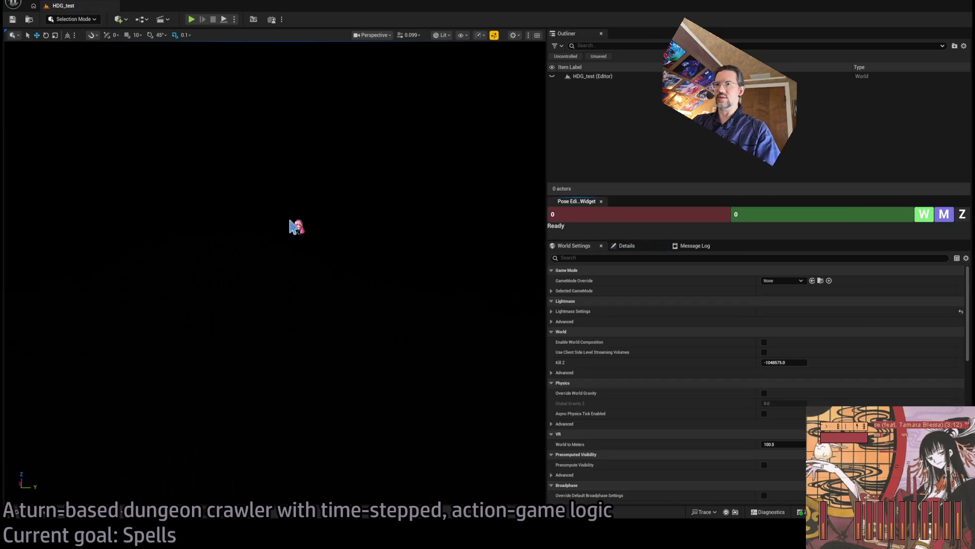
Find and open the Spellbook_BP blueprint through the Ctrl+P asset search
{"action": "key", "text": "ctrl+p"}
{"action": "key", "text": "Escape"}
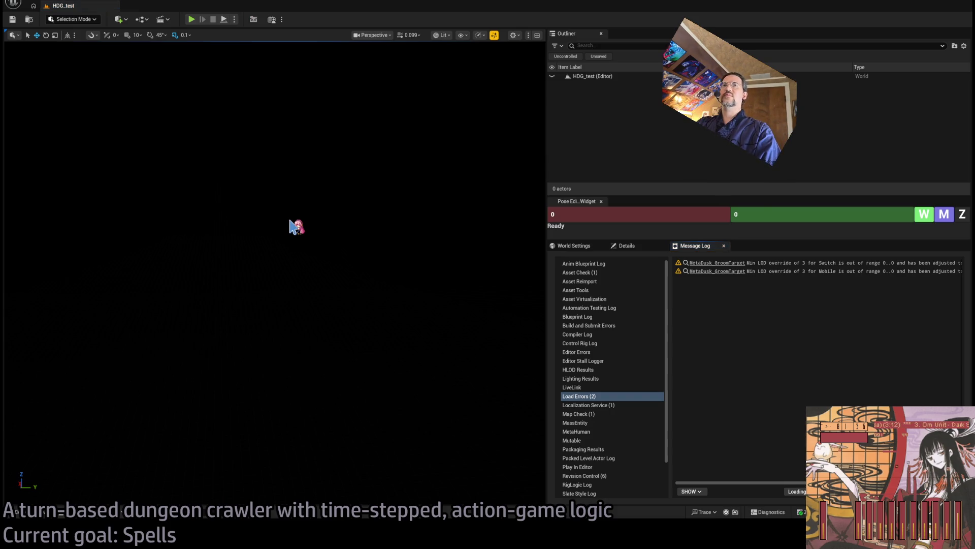
{"action": "key", "text": "ctrl+p"}
{"action": "type", "text": "spellb"}
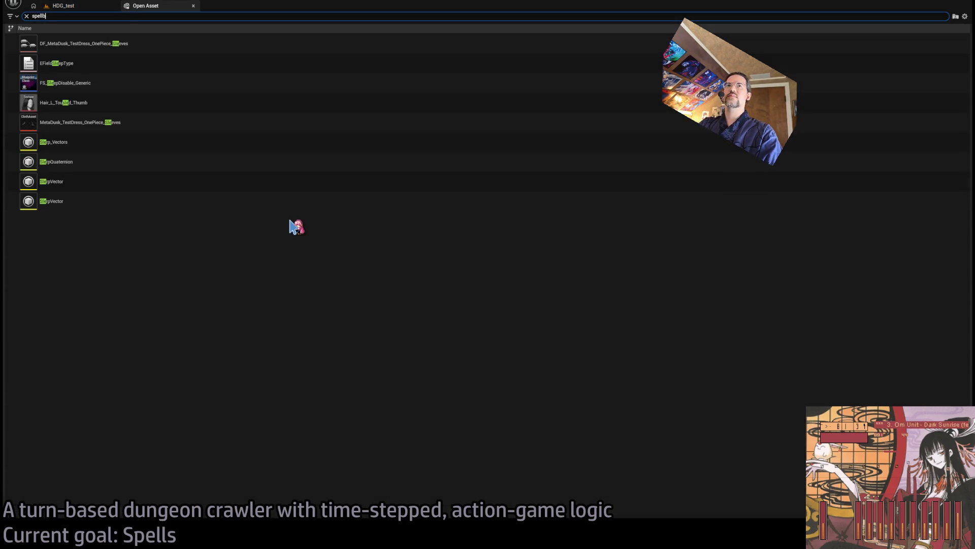
{"action": "type", "text": "ook_bp"}
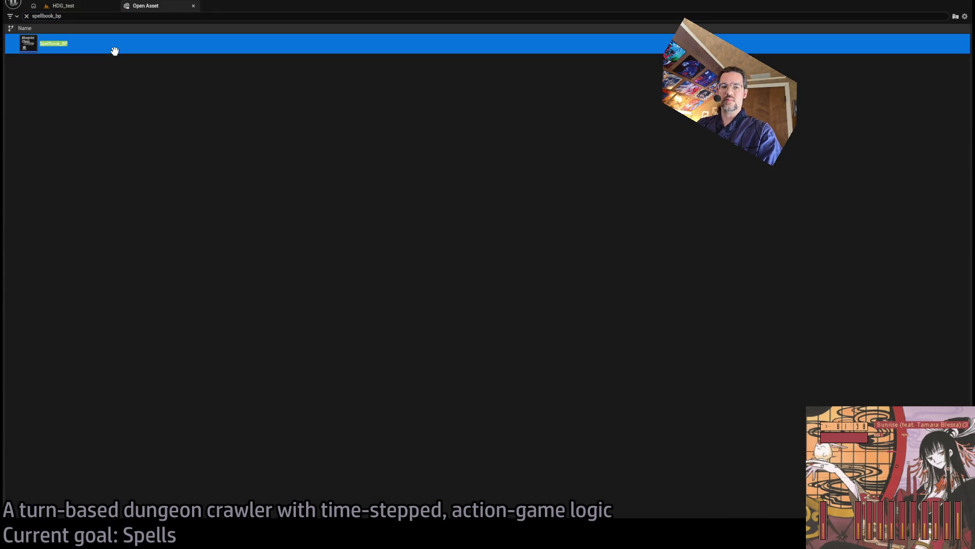
{"action": "double_click", "coordinate": [114, 51]}
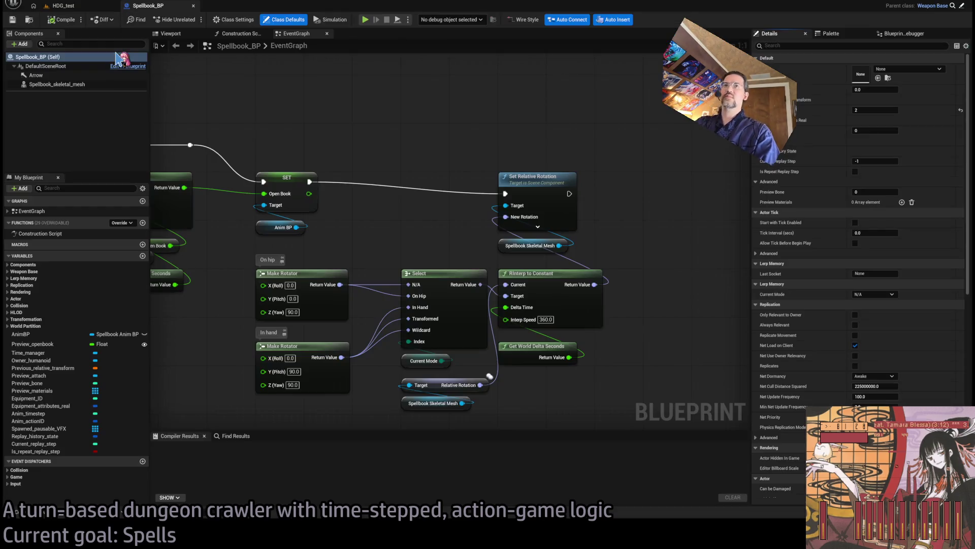
Delete the Arrow component, recompile the blueprint, and return to the level
{"action": "left_click", "coordinate": [76, 75]}
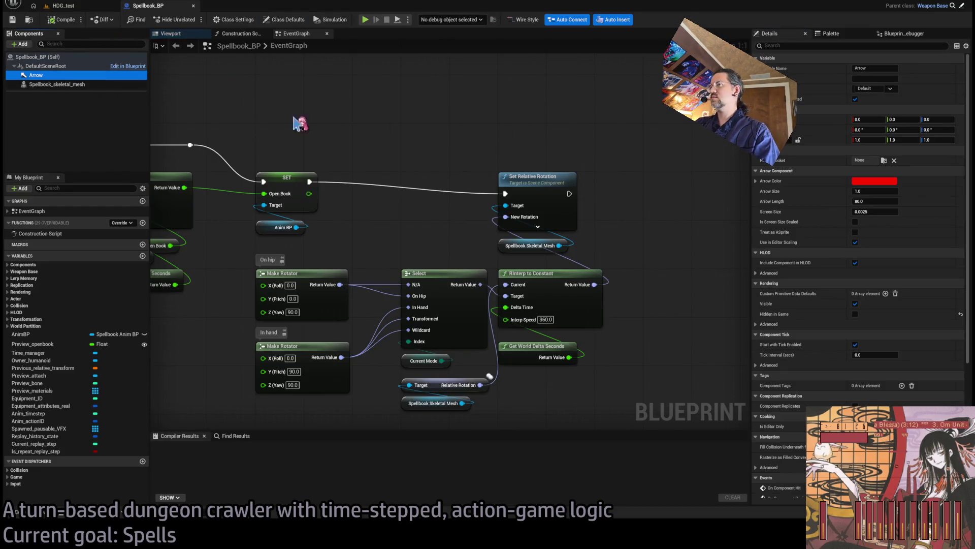
{"action": "key", "text": "Delete"}
{"action": "key", "text": "F7"}
{"action": "left_click", "coordinate": [71, 6]}
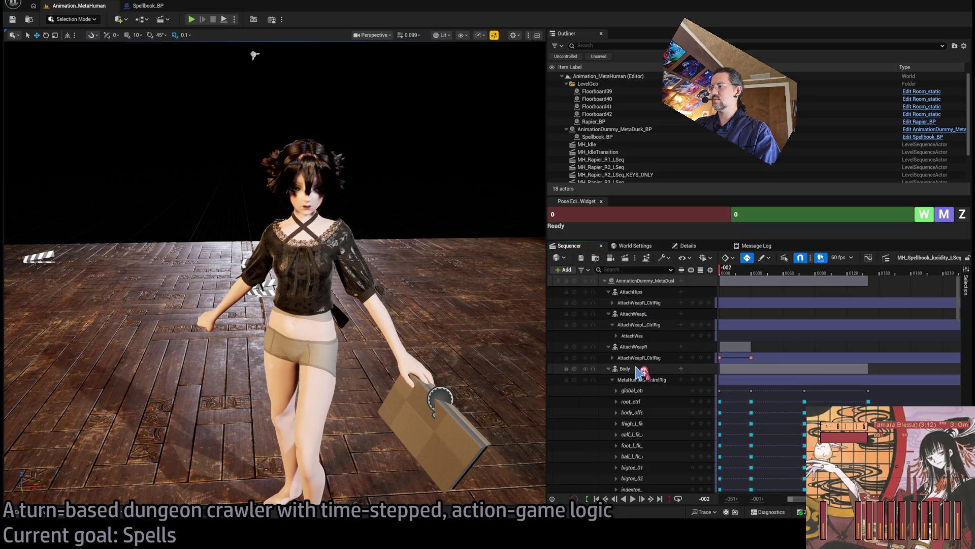
Select the MetaHuman_ControlRig track, play the sequence through to frame 164, and collapse its controls
{"action": "left_click", "coordinate": [645, 379]}
{"action": "left_click_drag", "start_coordinate": [431, 264], "coordinate": [386, 279]}
{"action": "key", "text": "space"}
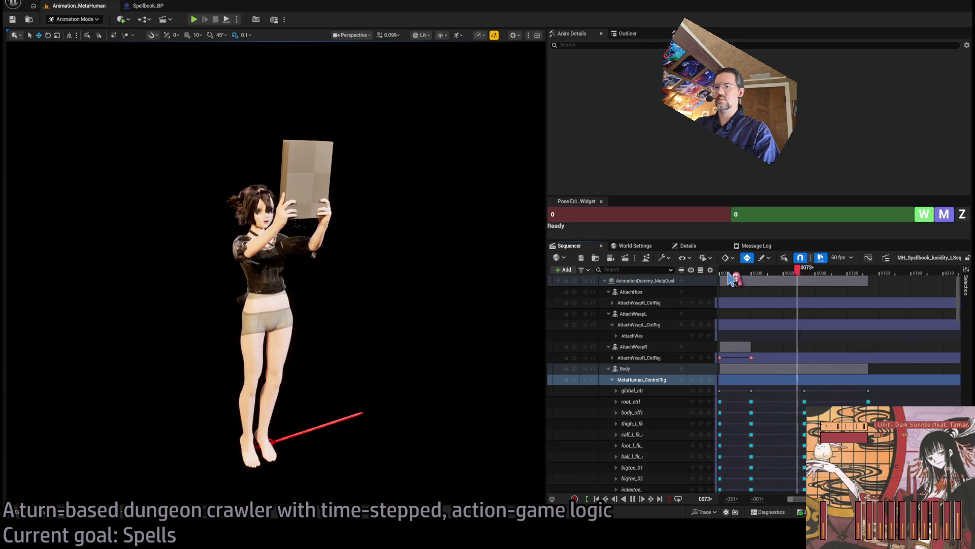
{"action": "key", "text": "space"}
{"action": "left_click", "coordinate": [748, 276]}
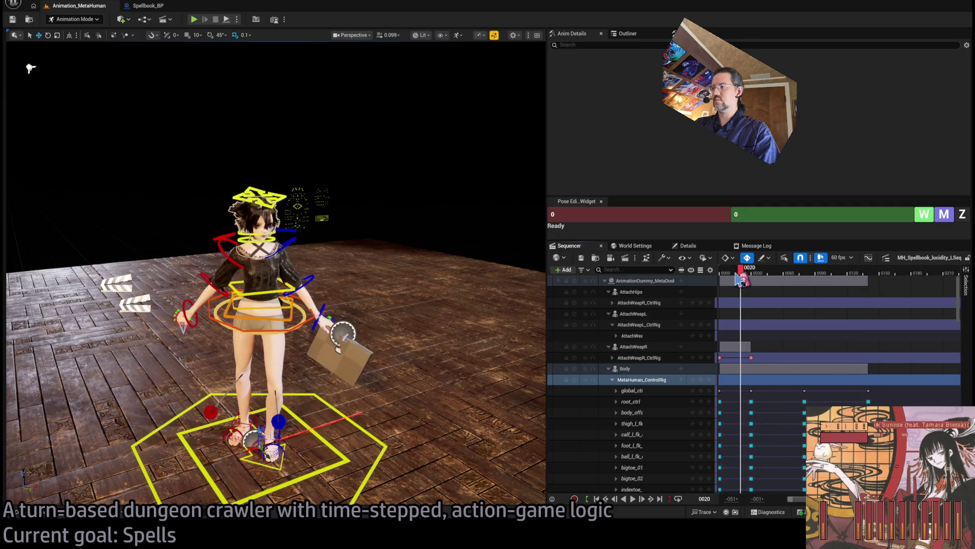
{"action": "key", "text": "space"}
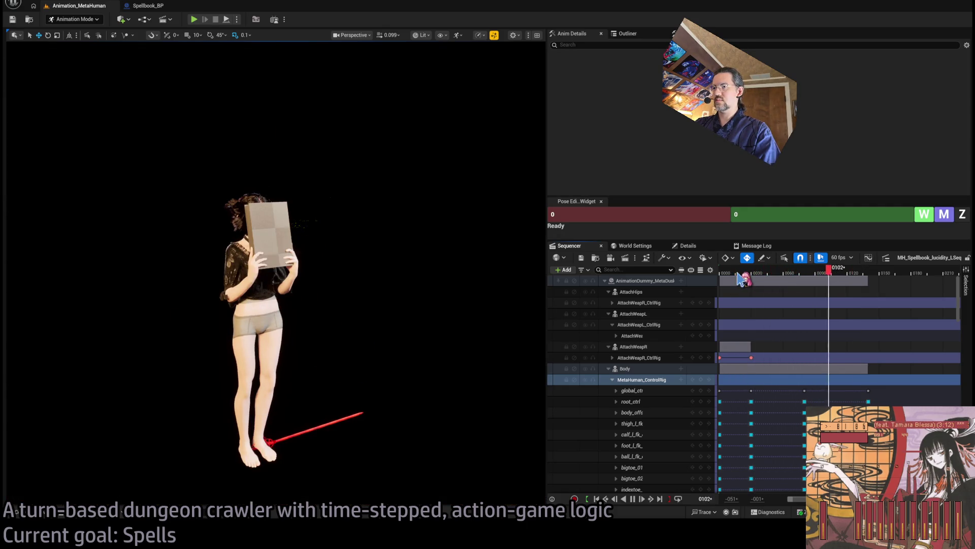
{"action": "key", "text": "space"}
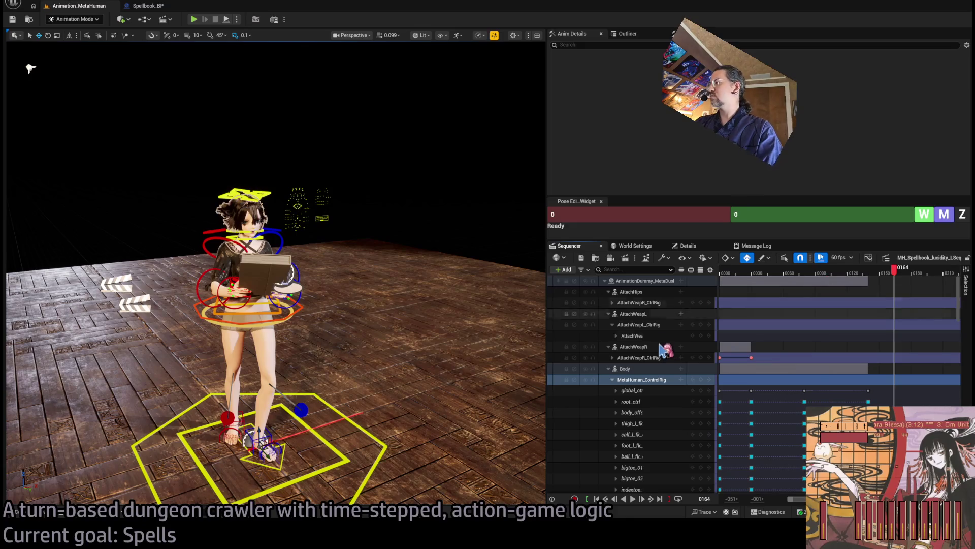
{"action": "left_click", "coordinate": [613, 379]}
{"action": "scroll", "coordinate": [846, 387], "scroll_direction": "left", "scroll_amount": 3}
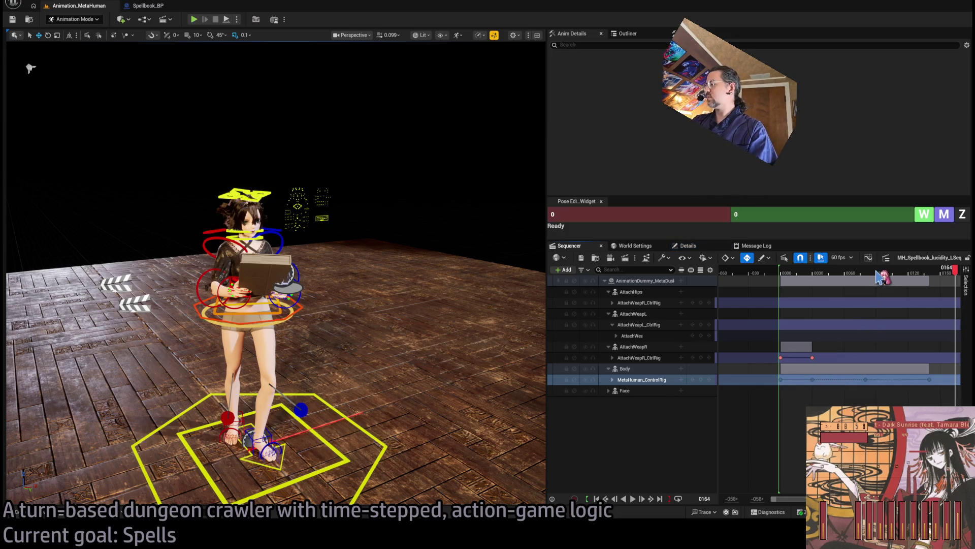
{"action": "left_click", "coordinate": [780, 279]}
{"action": "left_click_drag", "start_coordinate": [782, 280], "coordinate": [780, 280]}
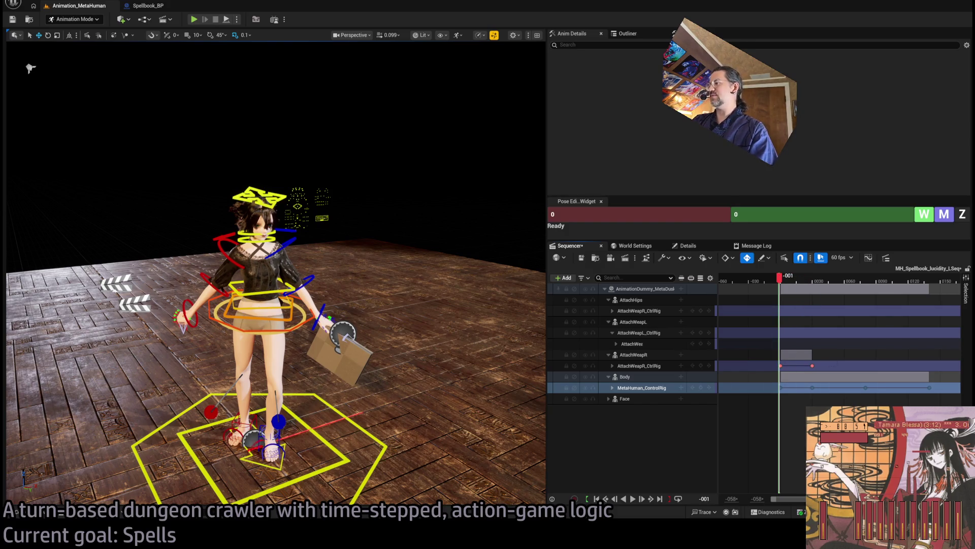
{"action": "left_click", "coordinate": [799, 280]}
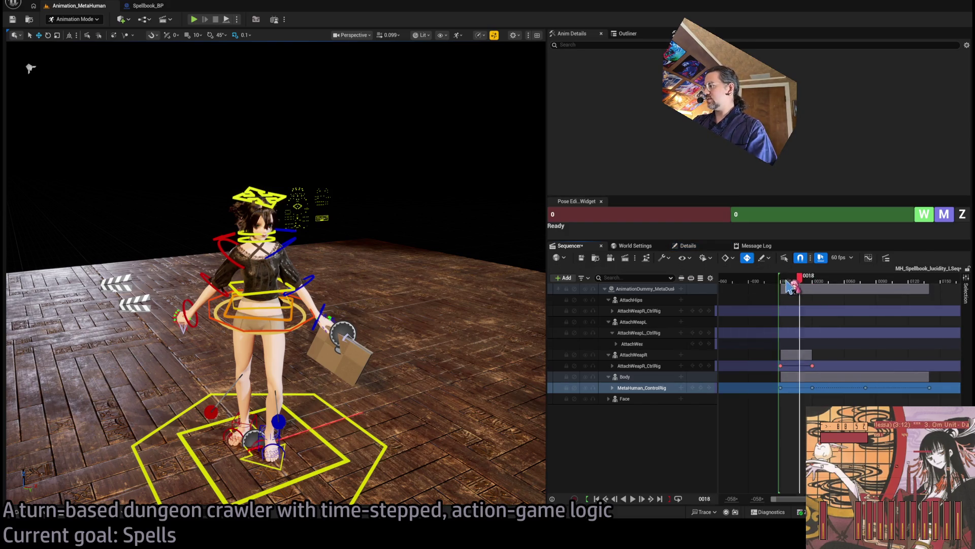
{"action": "key", "text": "space"}
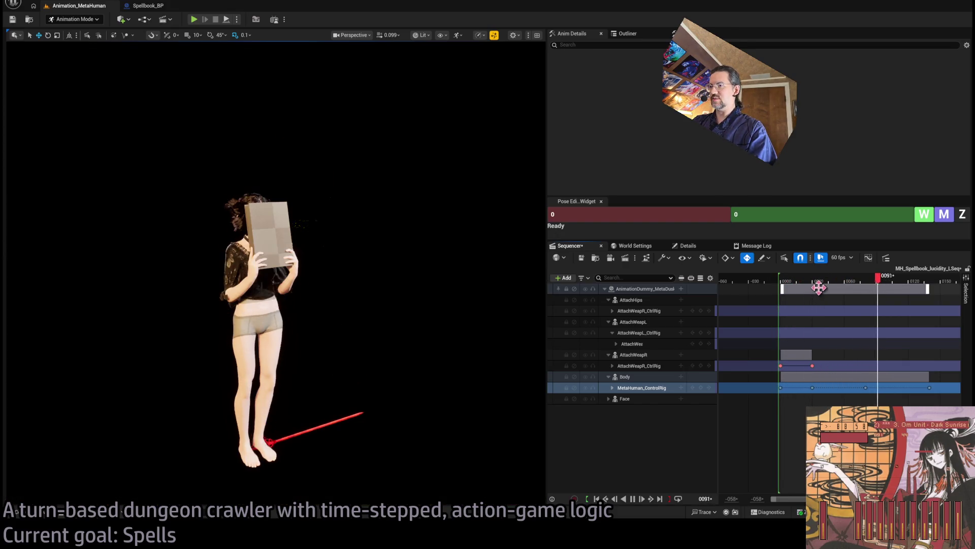
{"action": "key", "text": "space"}
{"action": "mouse_move", "coordinate": [813, 280]}
{"action": "left_mouse_down"}
{"action": "mouse_move", "coordinate": [778, 288]}
{"action": "mouse_move", "coordinate": [796, 288]}
{"action": "left_mouse_up"}
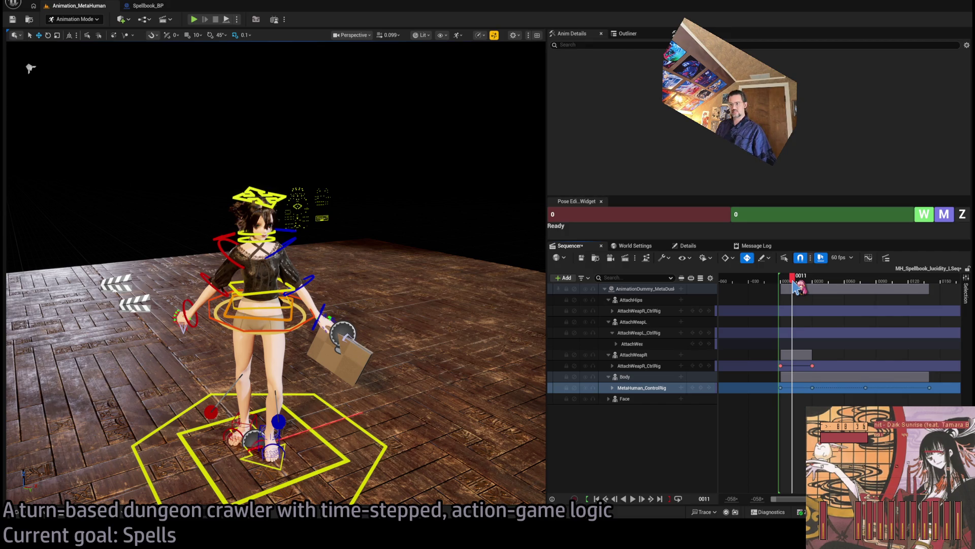
{"action": "mouse_move", "coordinate": [275, 229]}
{"action": "left_mouse_down"}
{"action": "mouse_move", "coordinate": [254, 223]}
{"action": "mouse_move", "coordinate": [304, 239]}
{"action": "left_mouse_up"}
{"action": "mouse_move", "coordinate": [400, 265]}
{"action": "left_mouse_down"}
{"action": "mouse_move", "coordinate": [345, 262]}
{"action": "mouse_move", "coordinate": [398, 200]}
{"action": "mouse_move", "coordinate": [76, 85]}
{"action": "mouse_move", "coordinate": [495, 351]}
{"action": "left_mouse_up"}
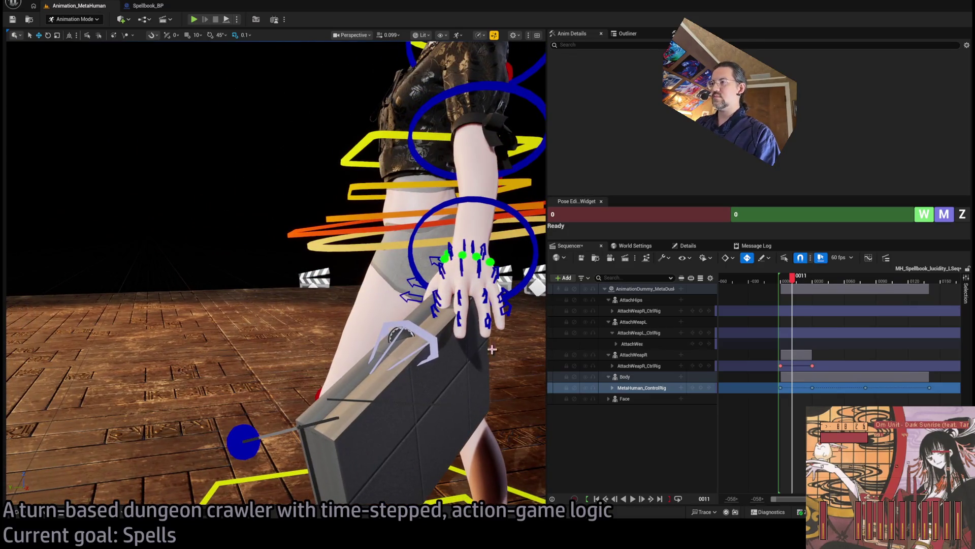
Select the pinky_01_l control, scroll through the finger and foot tracks, and return to frame -001
{"action": "left_click", "coordinate": [497, 278]}
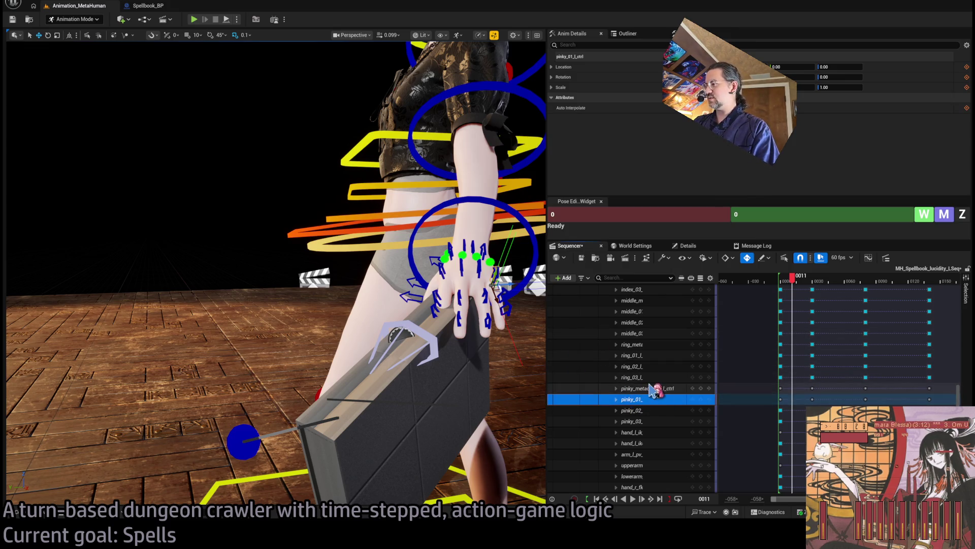
{"action": "scroll", "coordinate": [656, 351], "scroll_direction": "up", "scroll_amount": 5}
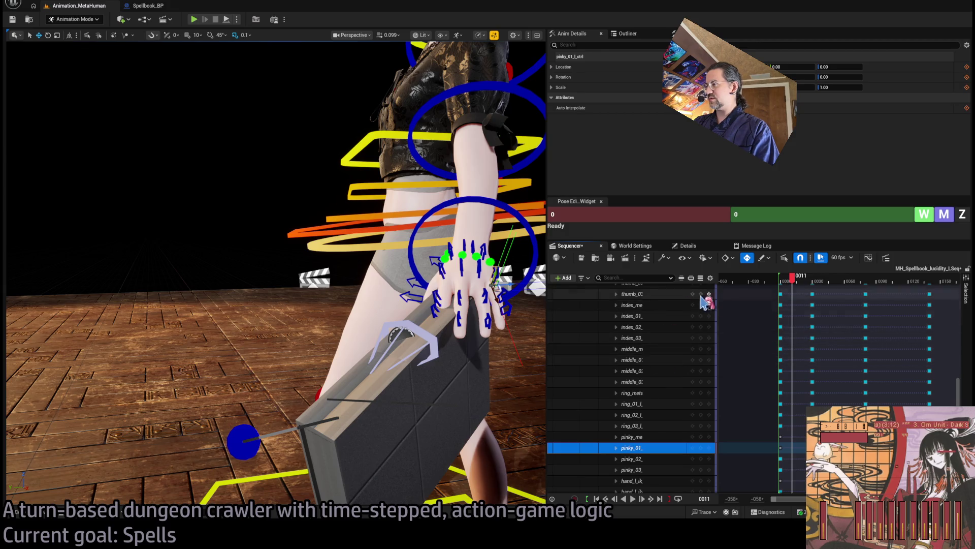
{"action": "scroll", "coordinate": [645, 355], "scroll_direction": "down", "scroll_amount": 4}
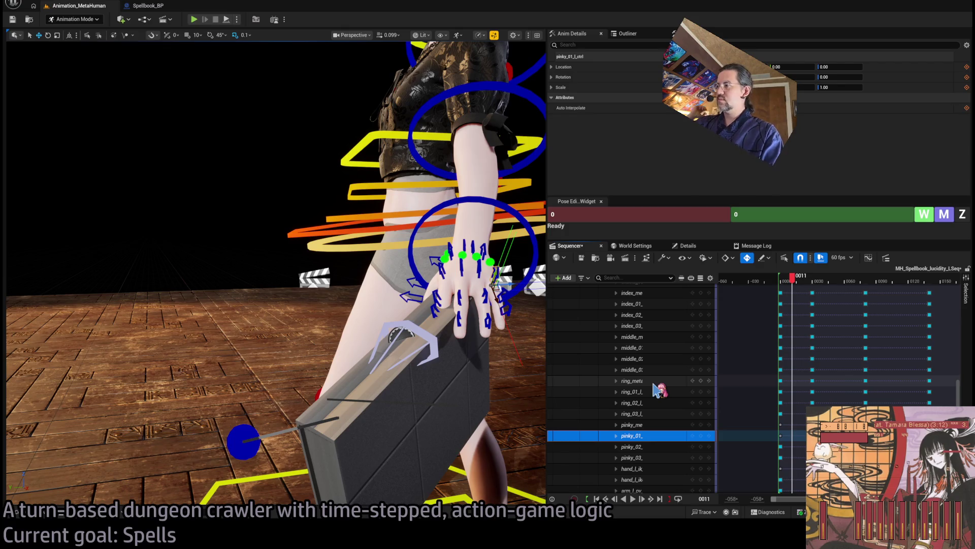
{"action": "scroll", "coordinate": [646, 353], "scroll_direction": "up", "scroll_amount": 5}
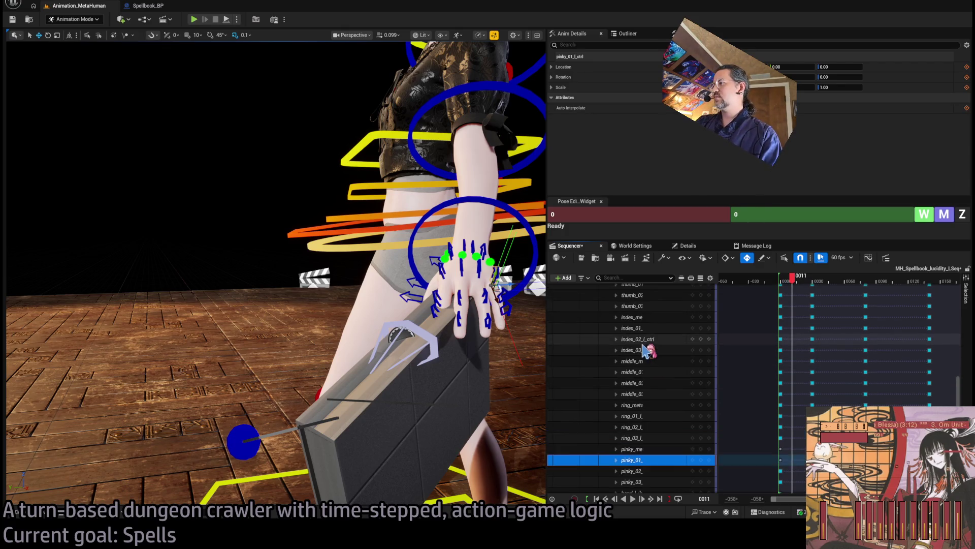
{"action": "scroll", "coordinate": [644, 348], "scroll_direction": "up", "scroll_amount": 5}
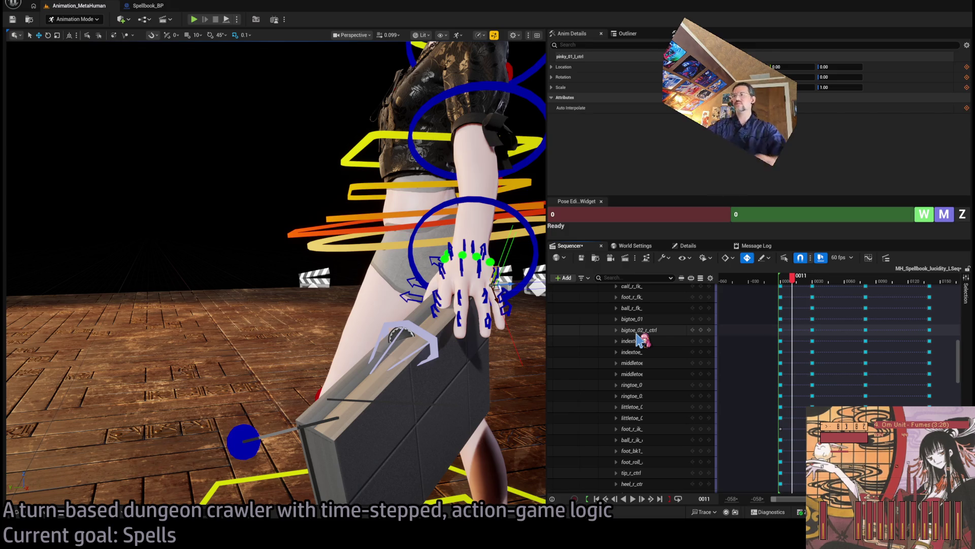
{"action": "left_click", "coordinate": [781, 278]}
{"action": "left_click", "coordinate": [783, 285]}
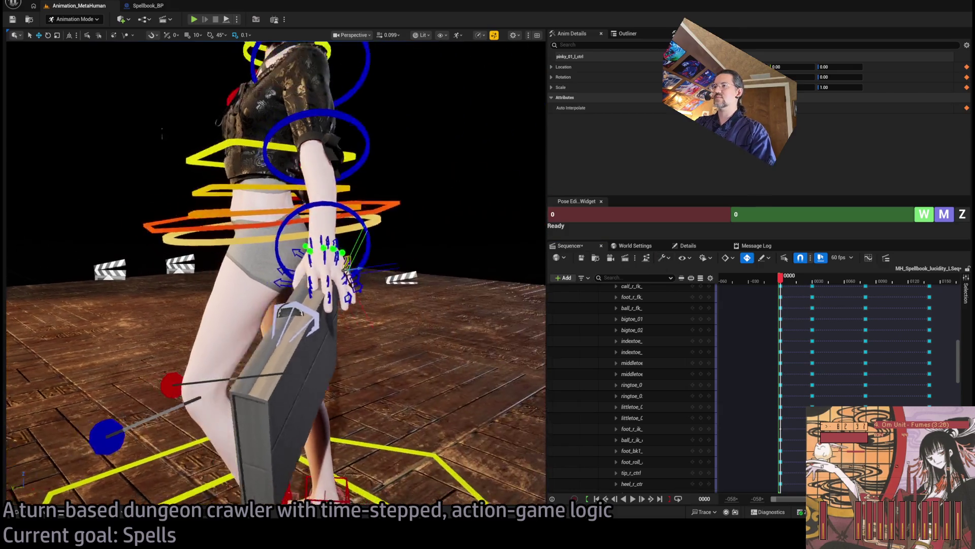
{"action": "mouse_move", "coordinate": [274, 254]}
{"action": "left_mouse_down"}
{"action": "mouse_move", "coordinate": [407, 275]}
{"action": "mouse_move", "coordinate": [462, 249]}
{"action": "left_mouse_up"}
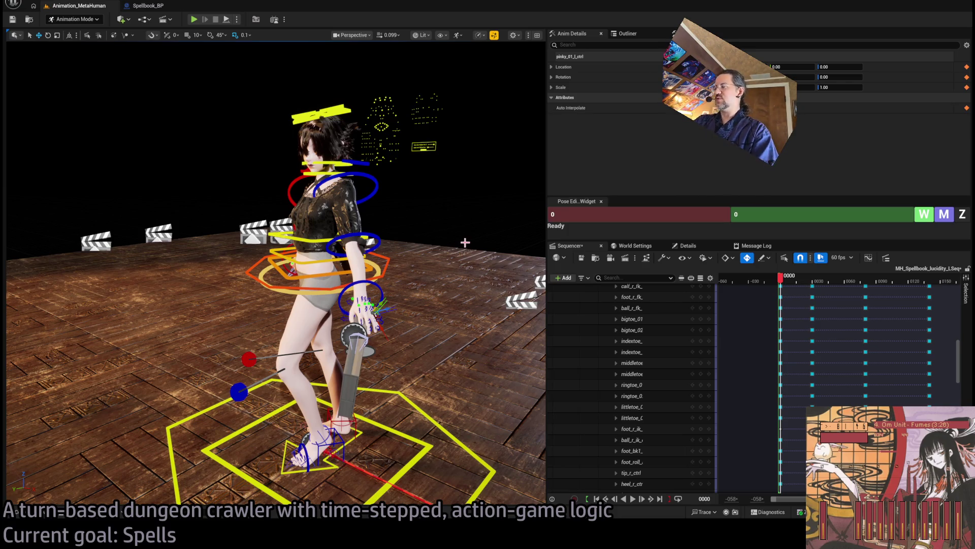
{"action": "left_click", "coordinate": [783, 283]}
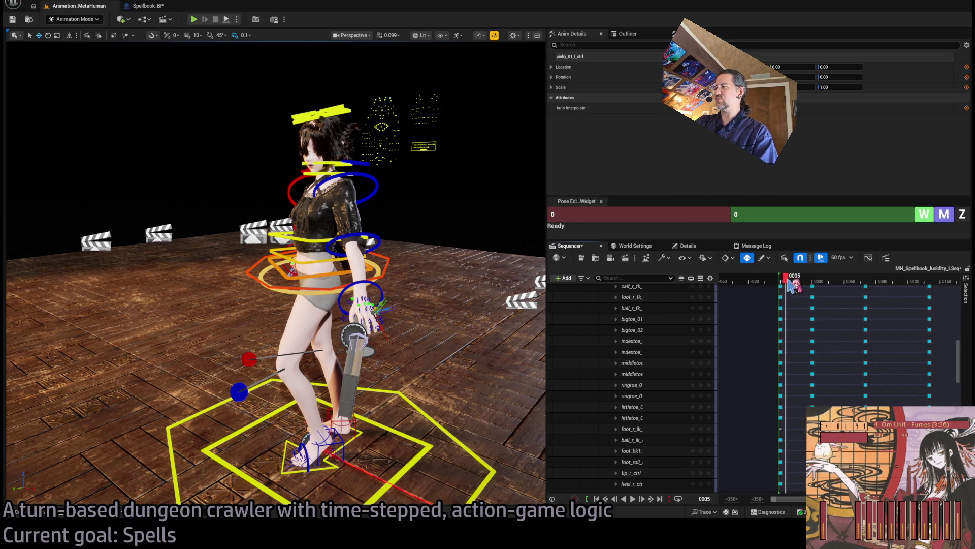
{"action": "mouse_move", "coordinate": [785, 287]}
{"action": "left_mouse_down"}
{"action": "mouse_move", "coordinate": [842, 289]}
{"action": "mouse_move", "coordinate": [792, 300]}
{"action": "mouse_move", "coordinate": [792, 284]}
{"action": "mouse_move", "coordinate": [775, 286]}
{"action": "left_mouse_up"}
{"action": "left_click_drag", "start_coordinate": [468, 253], "coordinate": [432, 256]}
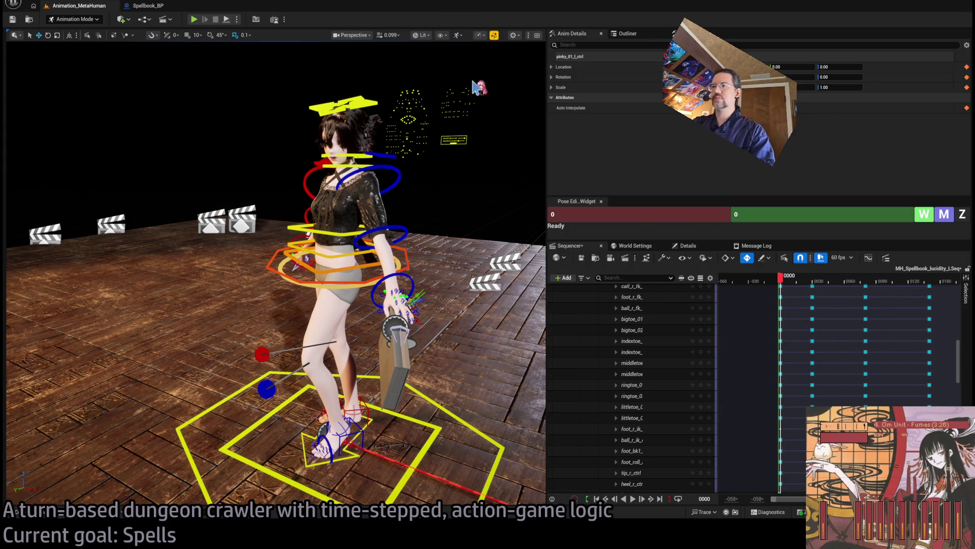
{"action": "mouse_move", "coordinate": [785, 281]}
{"action": "left_mouse_down"}
{"action": "mouse_move", "coordinate": [867, 289]}
{"action": "mouse_move", "coordinate": [875, 279]}
{"action": "mouse_move", "coordinate": [787, 304]}
{"action": "mouse_move", "coordinate": [780, 281]}
{"action": "left_mouse_up"}
{"action": "left_click_drag", "start_coordinate": [479, 210], "coordinate": [371, 229]}
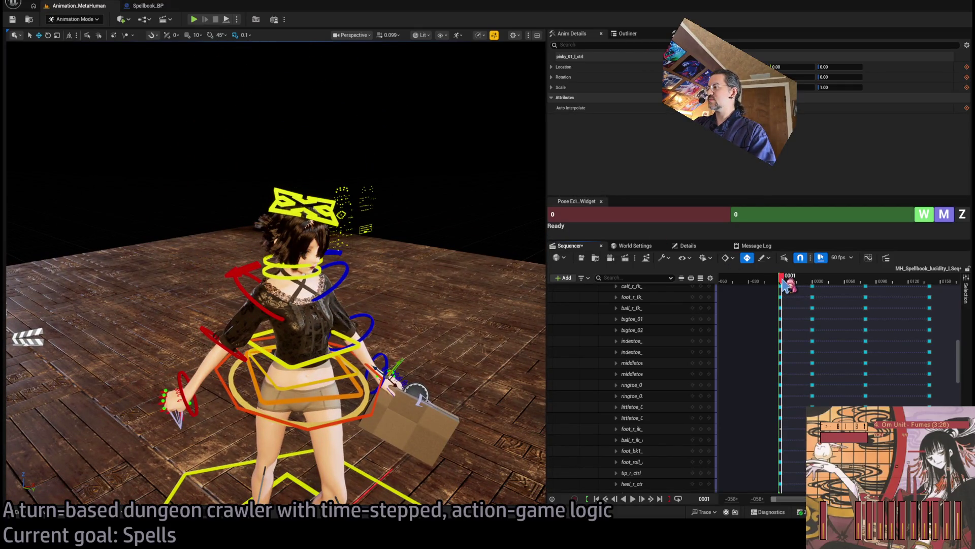
Move the playhead to the start and play the spellbook animation through several times
{"action": "mouse_move", "coordinate": [783, 282]}
{"action": "left_mouse_down"}
{"action": "mouse_move", "coordinate": [805, 283]}
{"action": "mouse_move", "coordinate": [781, 282]}
{"action": "left_mouse_up"}
{"action": "key", "text": "Left"}
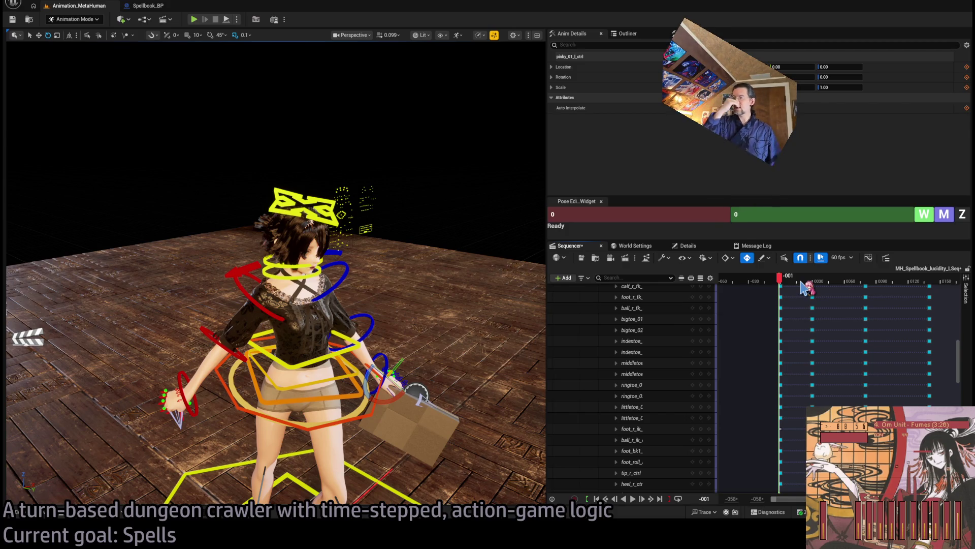
{"action": "mouse_move", "coordinate": [496, 255]}
{"action": "left_mouse_down"}
{"action": "mouse_move", "coordinate": [508, 264]}
{"action": "mouse_move", "coordinate": [508, 295]}
{"action": "mouse_move", "coordinate": [490, 251]}
{"action": "left_mouse_up"}
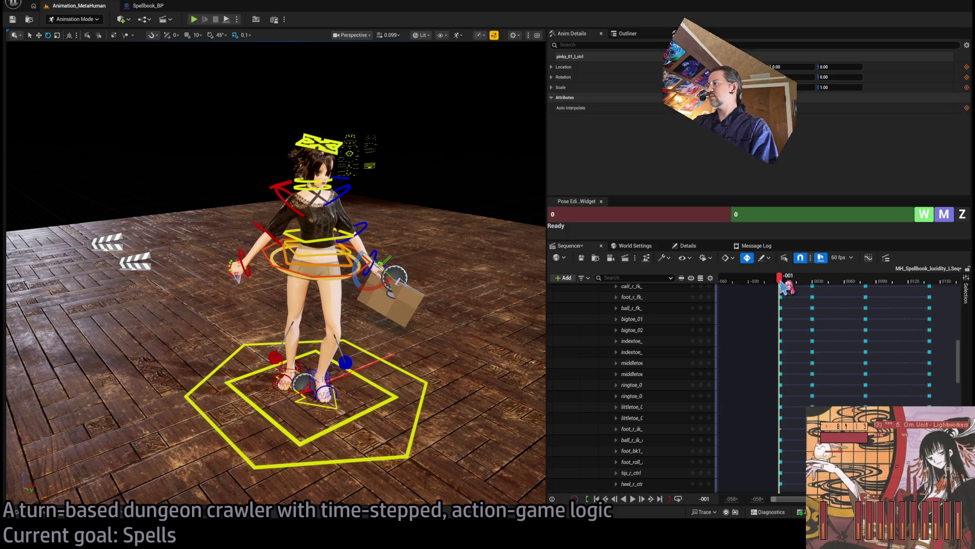
{"action": "left_click_drag", "start_coordinate": [780, 283], "coordinate": [781, 283]}
{"action": "key", "text": "space"}
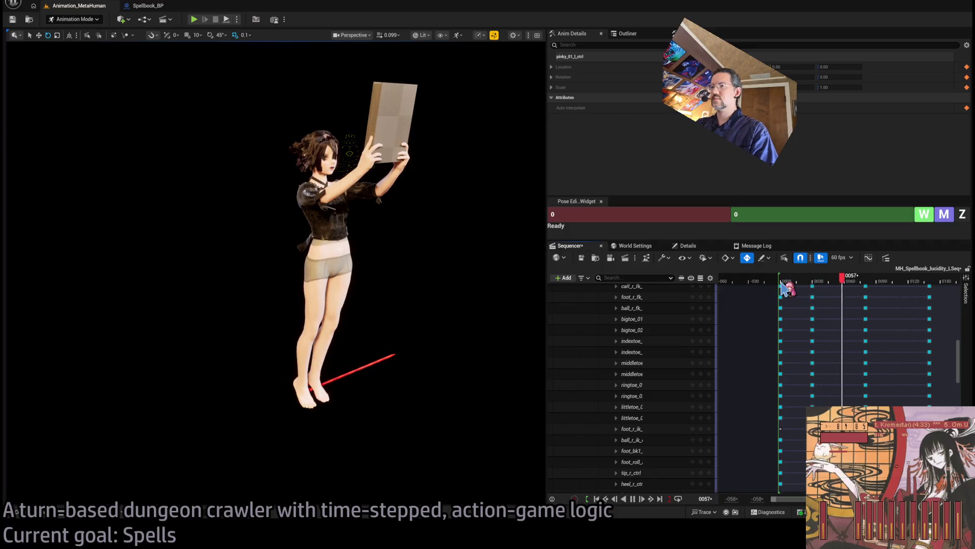
{"action": "key", "text": "space"}
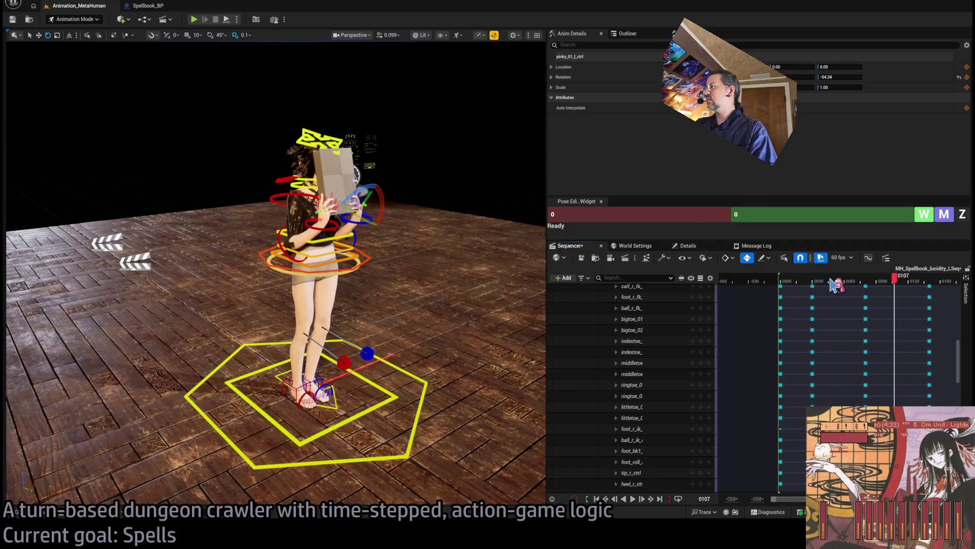
{"action": "left_click", "coordinate": [786, 281]}
{"action": "key", "text": "space"}
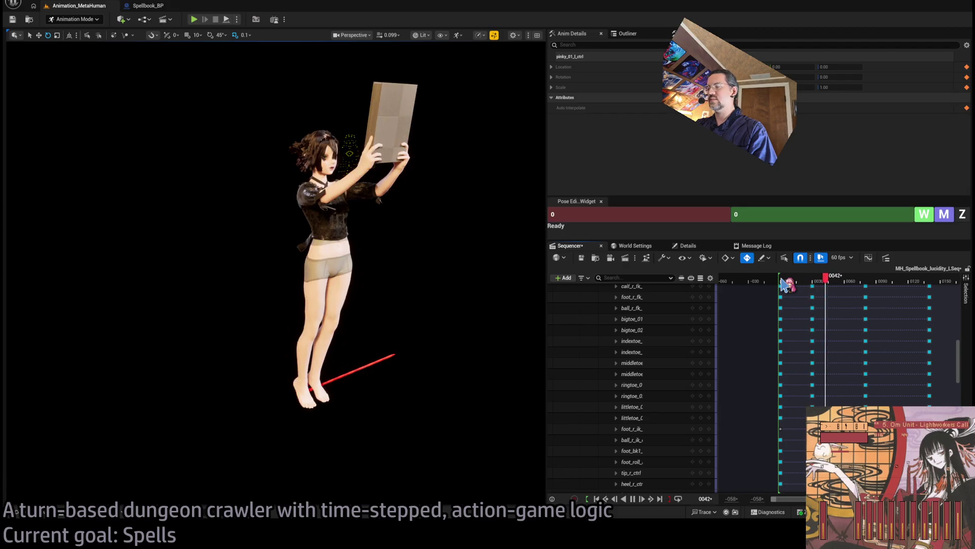
{"action": "left_click", "coordinate": [787, 282]}
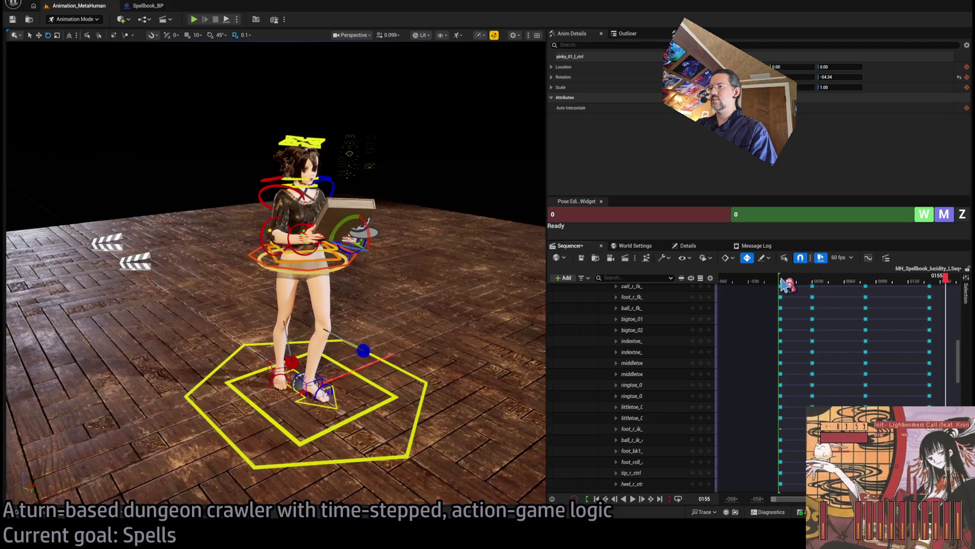
{"action": "key", "text": "space"}
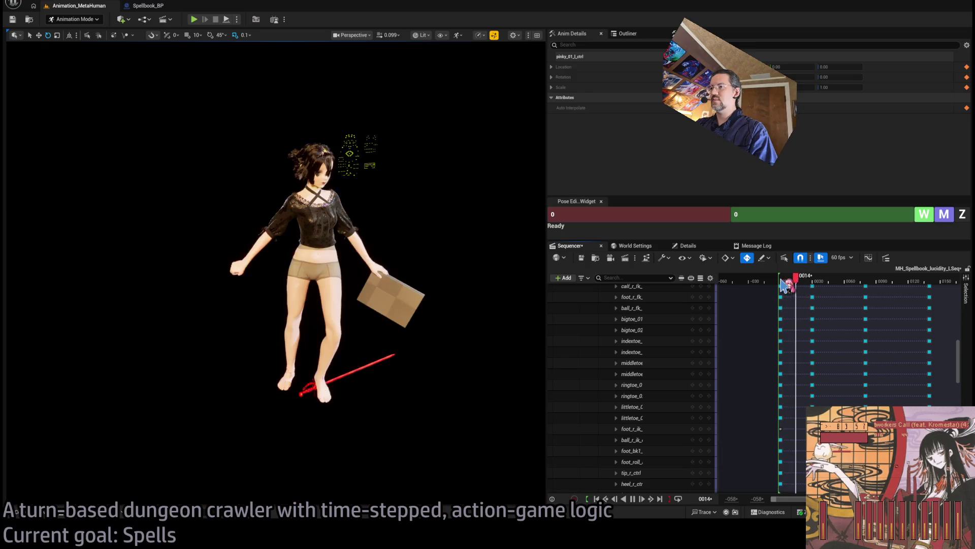
{"action": "key", "text": "space"}
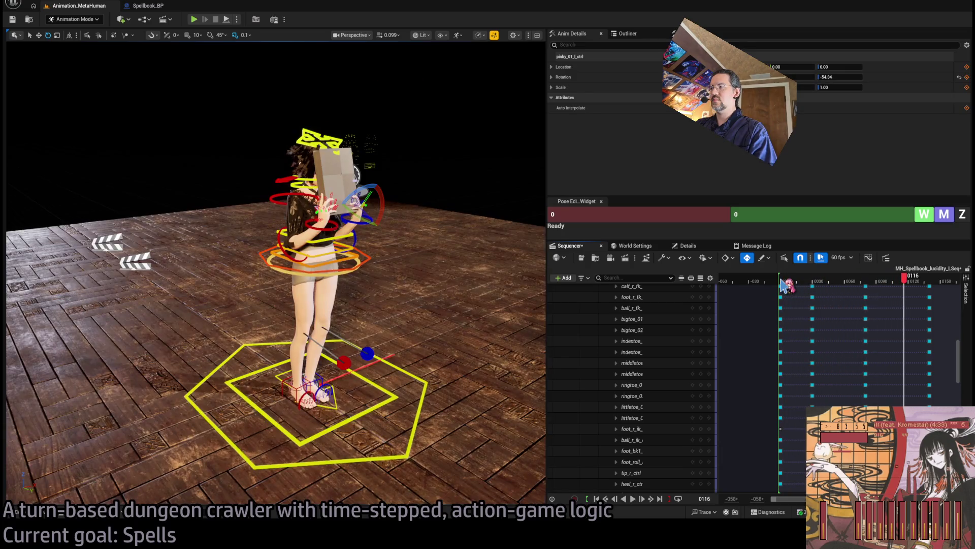
Scrub to frame 0030, frame the left hand, and select its index and middle finger controls
{"action": "left_click", "coordinate": [783, 282]}
{"action": "left_click_drag", "start_coordinate": [785, 287], "coordinate": [813, 286]}
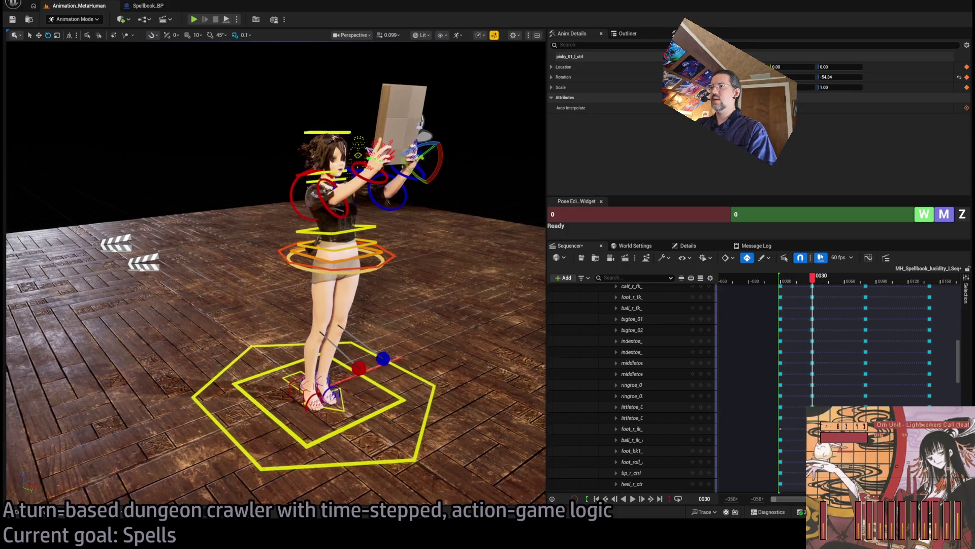
{"action": "key", "text": "f"}
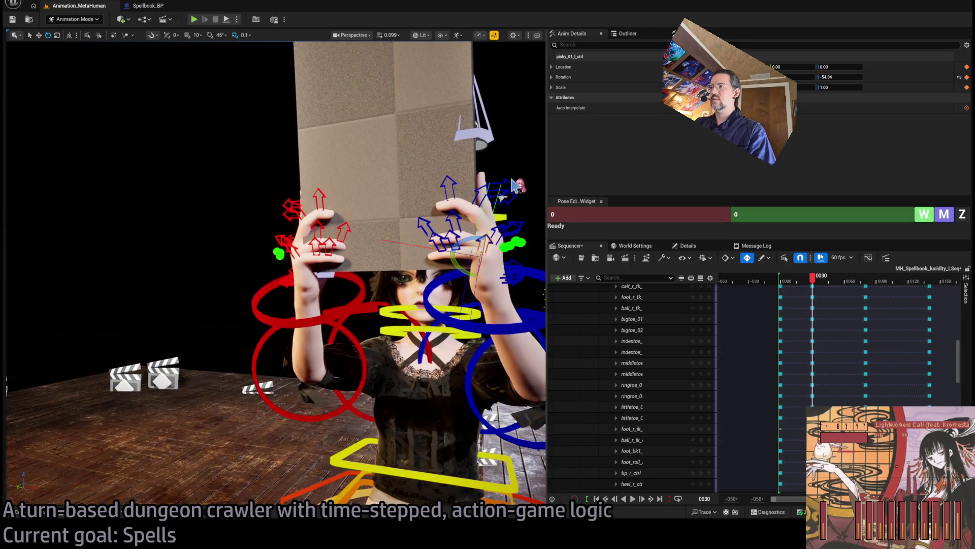
{"action": "left_click", "coordinate": [450, 179]}
{"action": "left_click", "coordinate": [452, 181], "text": "ctrl"}
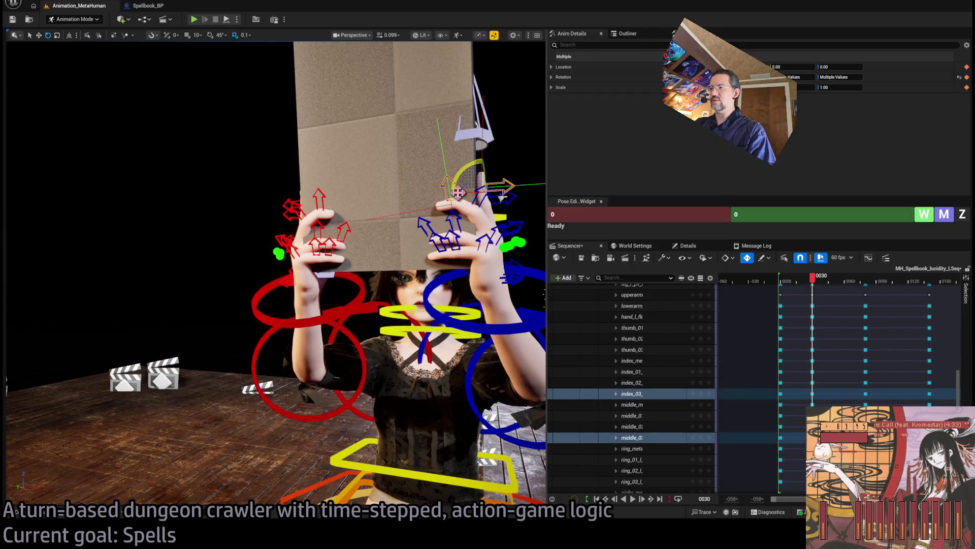
Add the left middle, ring and pinky finger controls to the selection
{"action": "left_click", "coordinate": [482, 198], "text": "ctrl"}
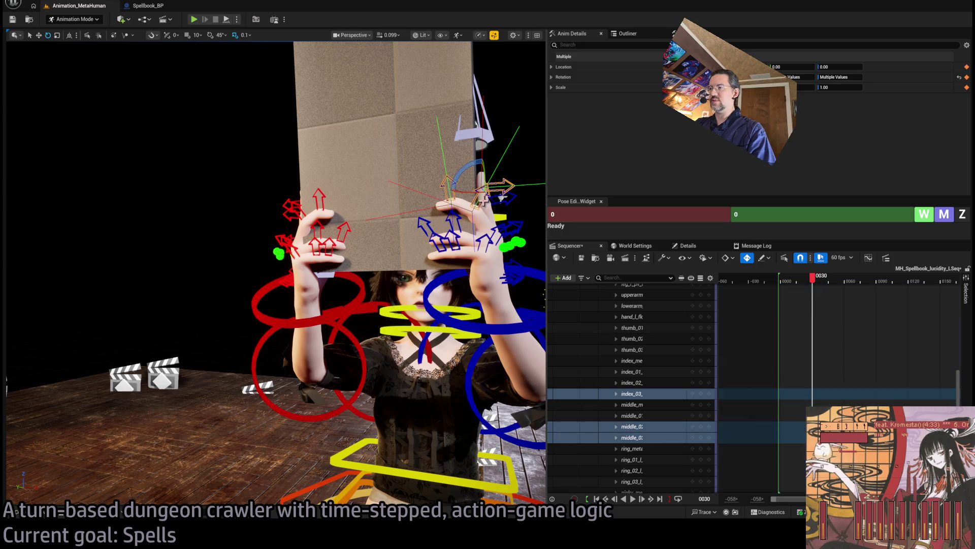
{"action": "left_click", "coordinate": [457, 221], "text": "ctrl"}
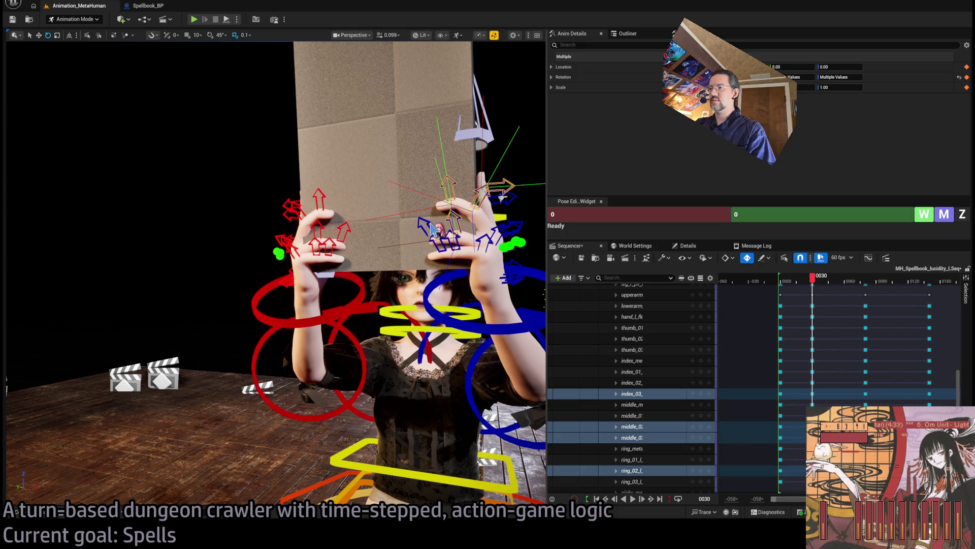
{"action": "left_click", "coordinate": [437, 229], "text": "ctrl"}
{"action": "left_click", "coordinate": [449, 232], "text": "ctrl"}
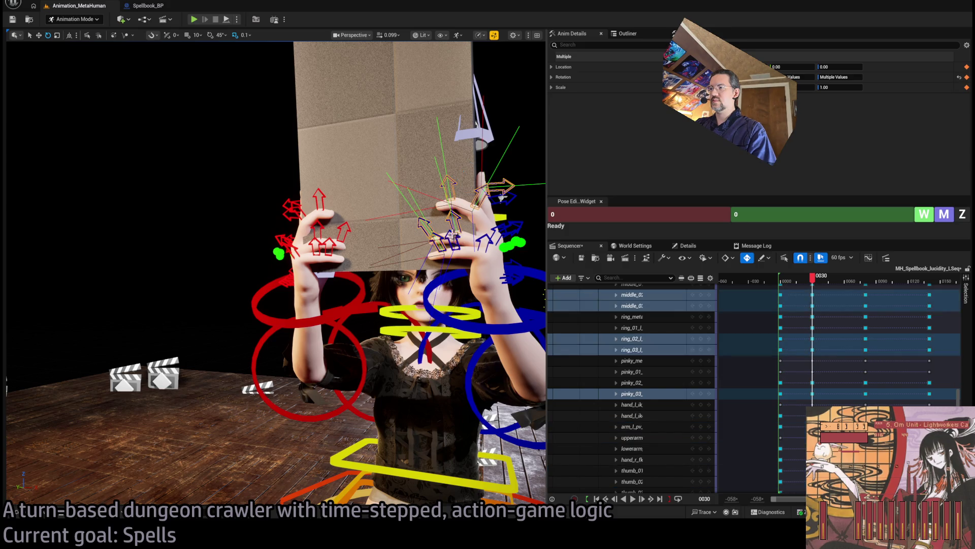
{"action": "left_click", "coordinate": [477, 239], "text": "ctrl"}
{"action": "left_click", "coordinate": [498, 234], "text": "ctrl"}
{"action": "left_click", "coordinate": [504, 233], "text": "ctrl"}
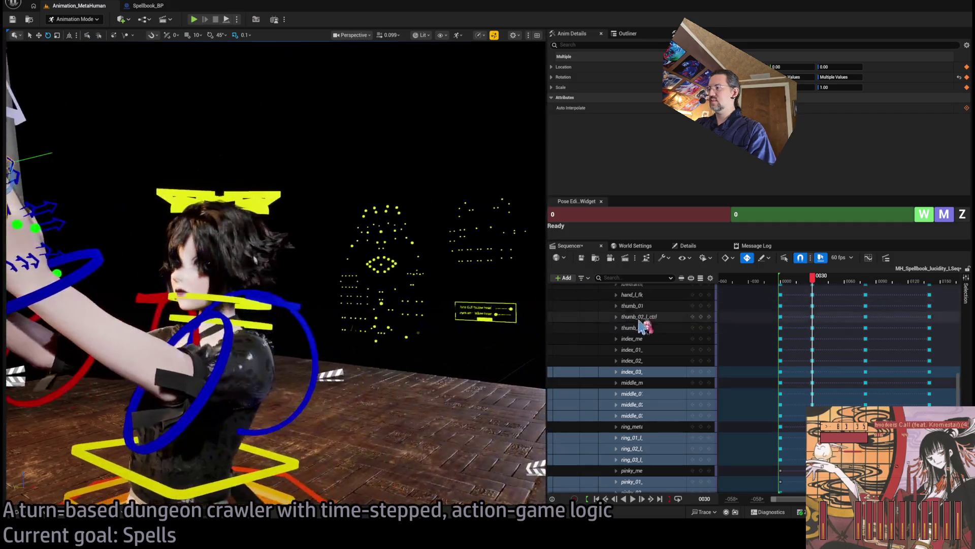
Resize the Sequencer track-name column so the full control names show
{"action": "scroll", "coordinate": [675, 301], "scroll_direction": "up", "scroll_amount": 1}
{"action": "scroll", "coordinate": [670, 304], "scroll_direction": "up", "scroll_amount": 4}
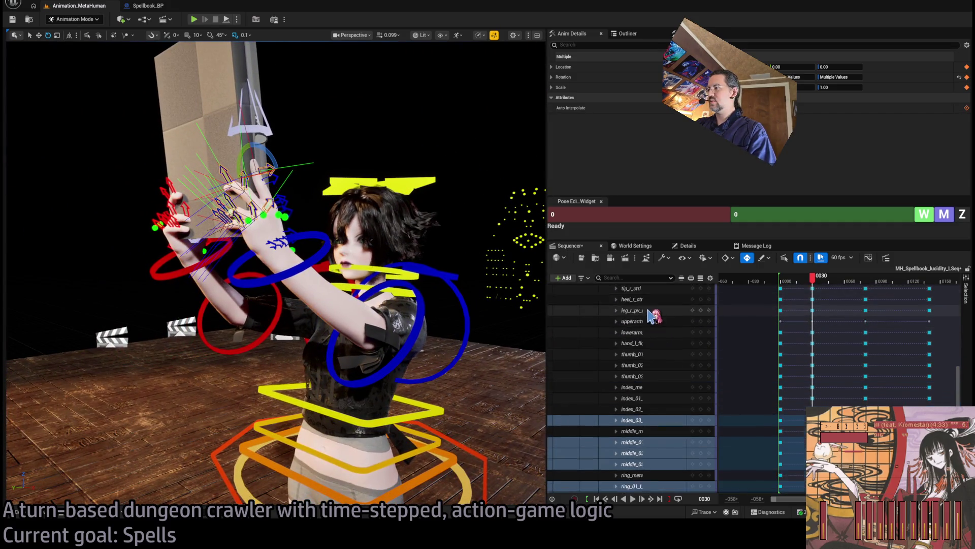
{"action": "mouse_move", "coordinate": [958, 381]}
{"action": "left_mouse_down"}
{"action": "mouse_move", "coordinate": [962, 277]}
{"action": "mouse_move", "coordinate": [966, 386]}
{"action": "left_mouse_up"}
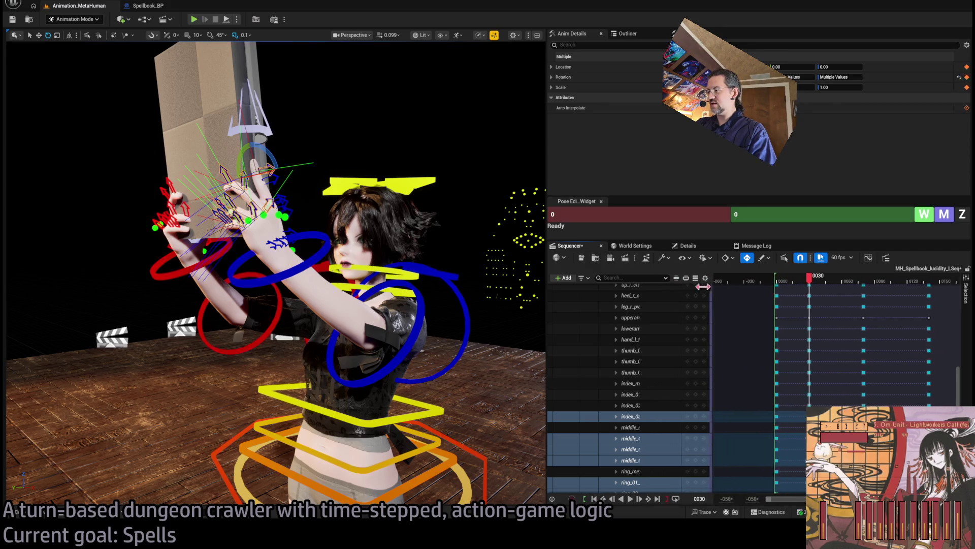
{"action": "left_click_drag", "start_coordinate": [760, 304], "coordinate": [709, 307]}
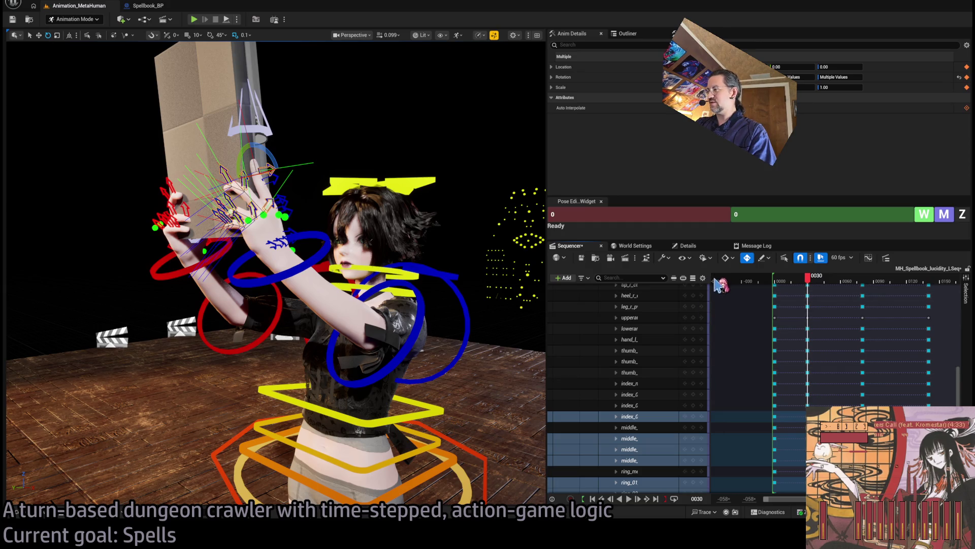
{"action": "left_click_drag", "start_coordinate": [710, 281], "coordinate": [781, 279]}
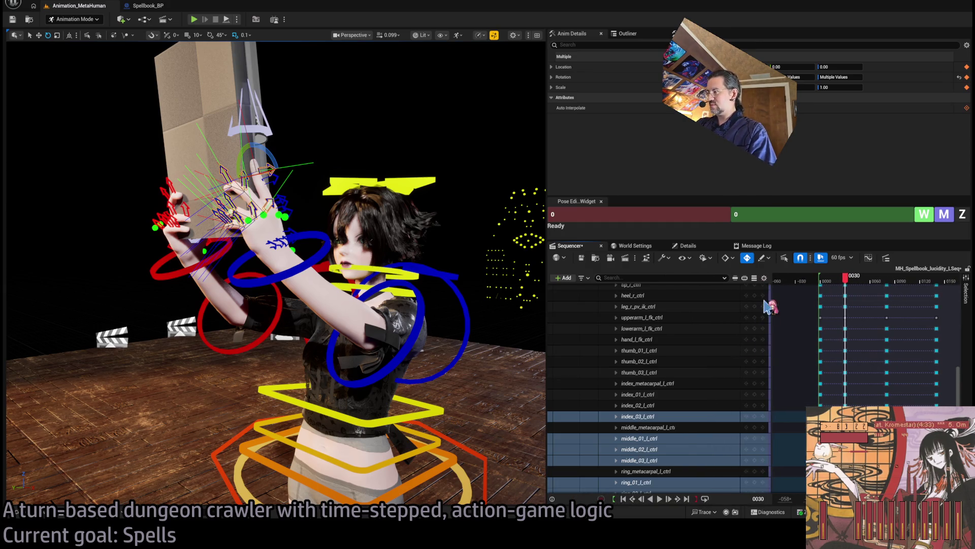
{"action": "scroll", "coordinate": [680, 386], "scroll_direction": "down", "scroll_amount": 3}
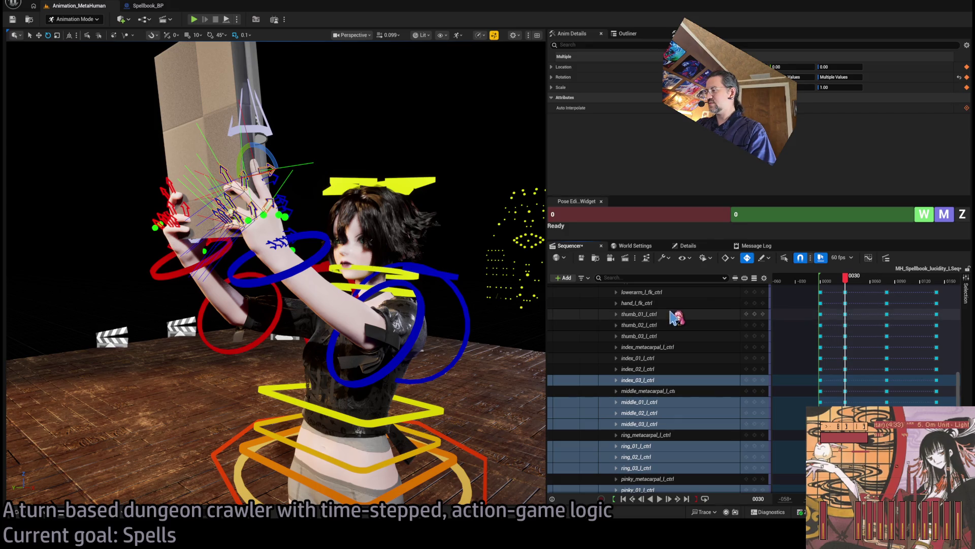
{"action": "scroll", "coordinate": [671, 325], "scroll_direction": "up", "scroll_amount": 8}
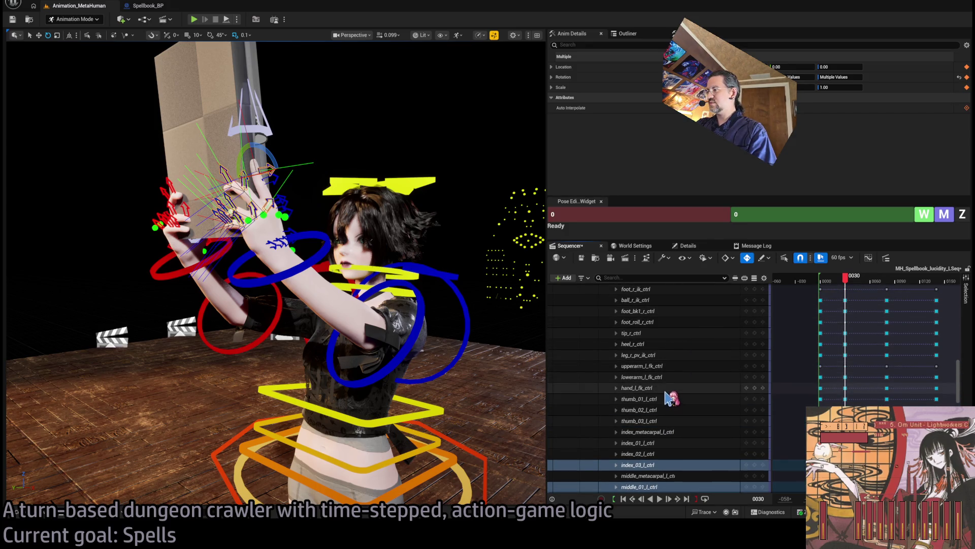
Select thumb_01_l_ctrl, then the ring, pinky and hand_l_ikorient_ctrl controls together
{"action": "left_click", "coordinate": [666, 399]}
{"action": "scroll", "coordinate": [670, 401], "scroll_direction": "down", "scroll_amount": 15}
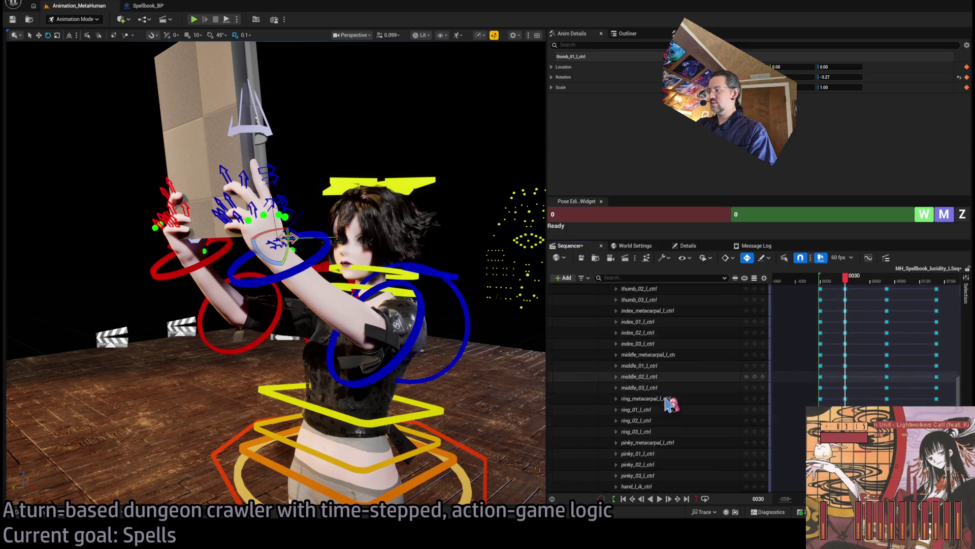
{"action": "scroll", "coordinate": [670, 401], "scroll_direction": "up", "scroll_amount": 5}
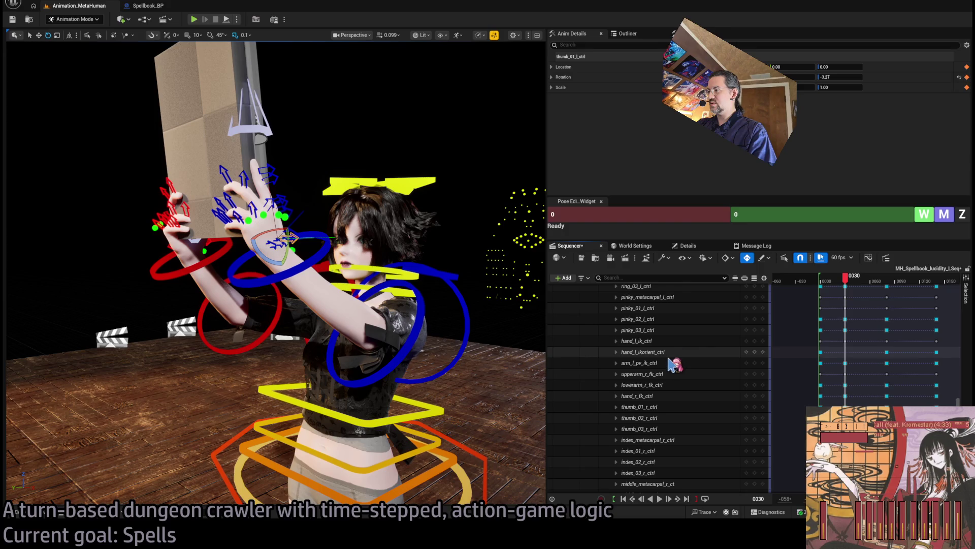
{"action": "left_click", "coordinate": [670, 352], "text": "shift"}
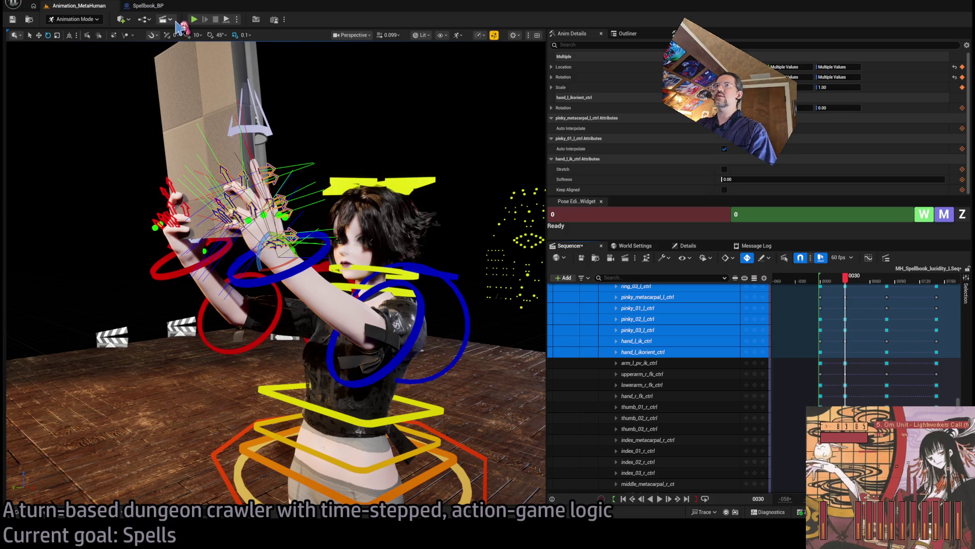
Close the Spellbook_BP tab, refocus the level editor, and make the MetaHuman control rig animatable
{"action": "left_click", "coordinate": [138, 4]}
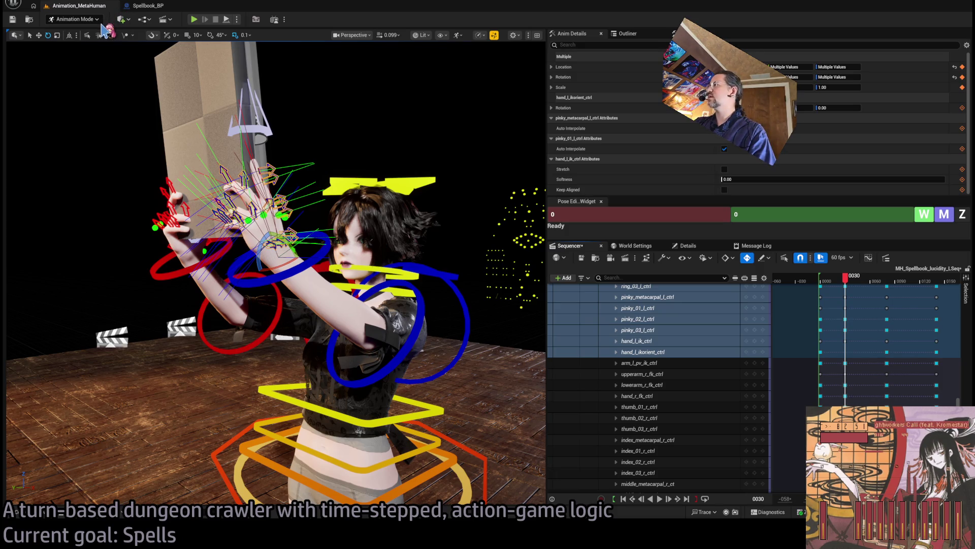
{"action": "left_click", "coordinate": [105, 30]}
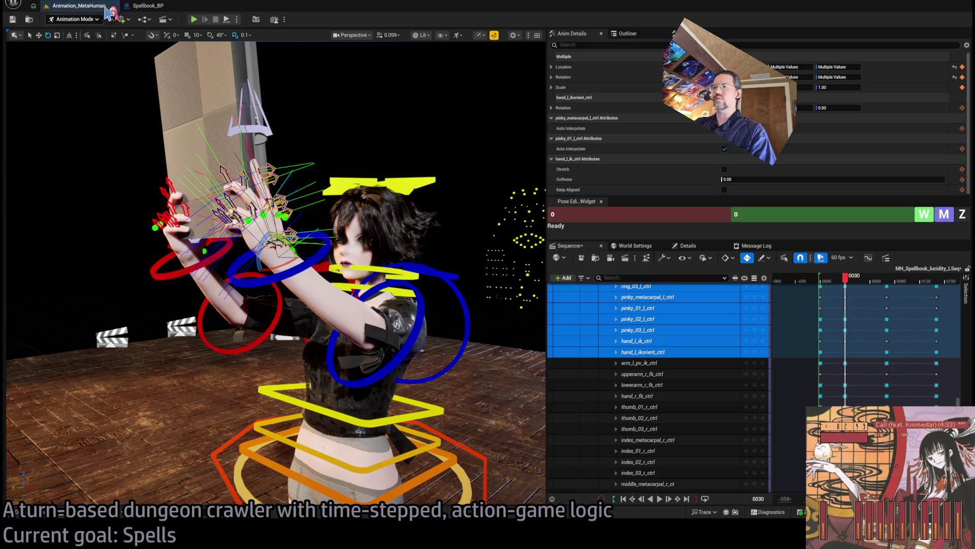
{"action": "left_click", "coordinate": [94, 4]}
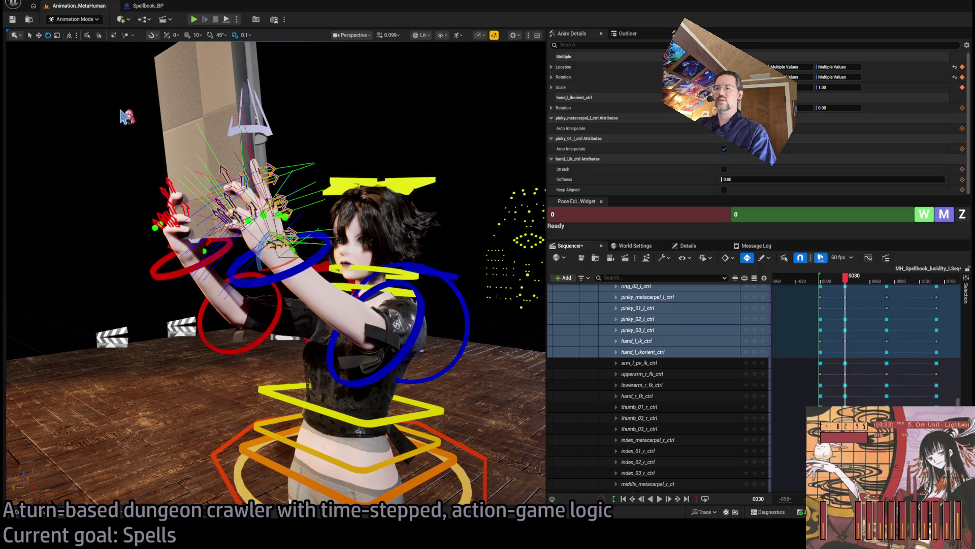
{"action": "left_click", "coordinate": [109, 15]}
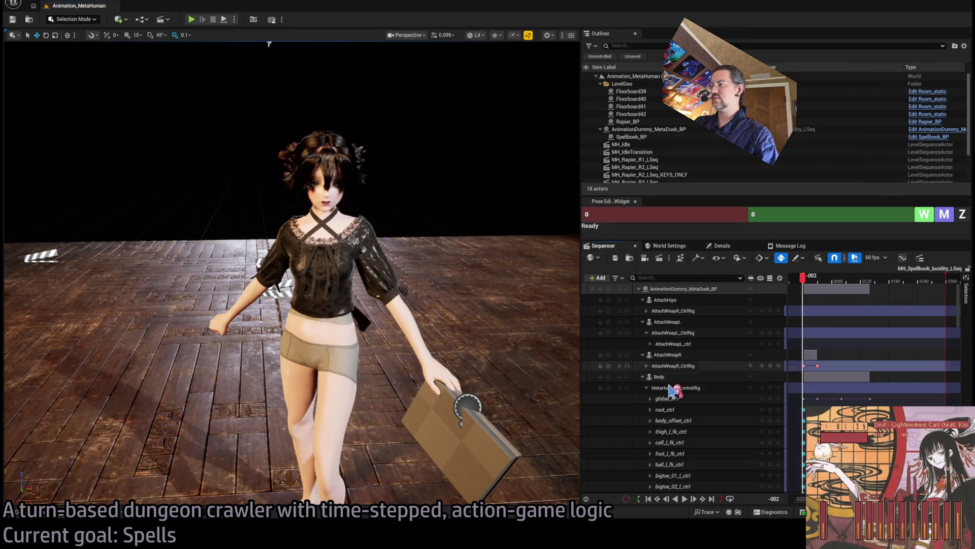
{"action": "left_click", "coordinate": [685, 387]}
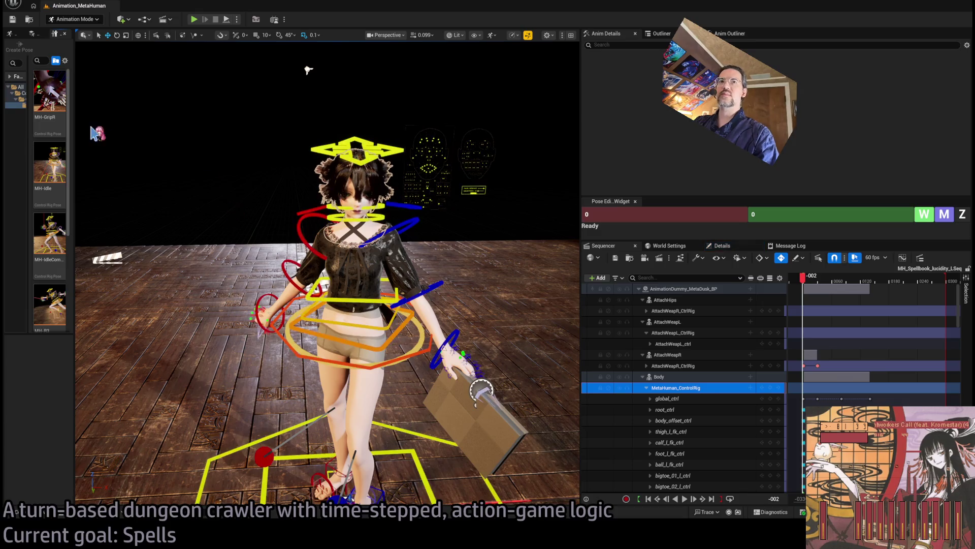
Widen the pose library panel, end the playback range at frame 0139, and go to frame 0031
{"action": "left_click_drag", "start_coordinate": [75, 109], "coordinate": [183, 109]}
{"action": "mouse_move", "coordinate": [274, 127]}
{"action": "left_mouse_down"}
{"action": "mouse_move", "coordinate": [422, 42]}
{"action": "mouse_move", "coordinate": [531, 226]}
{"action": "left_mouse_up"}
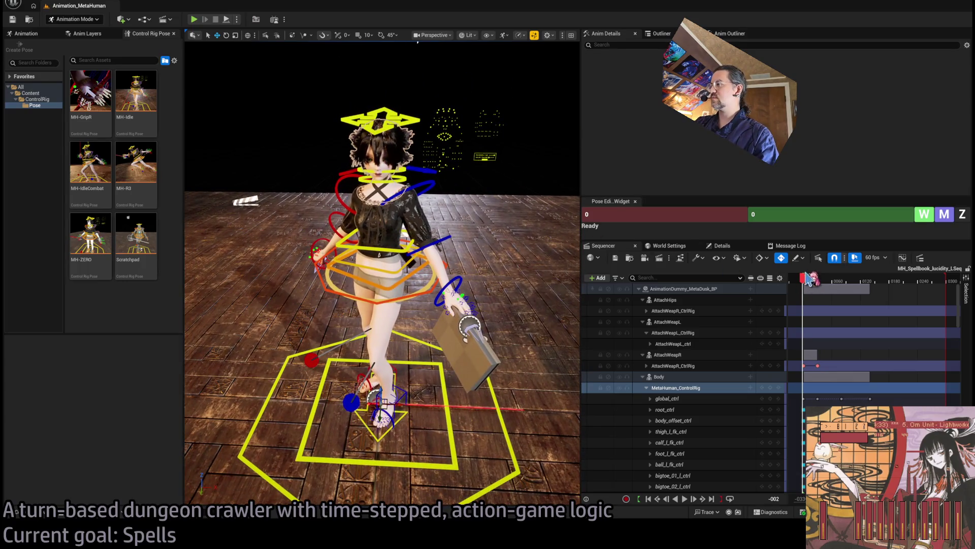
{"action": "mouse_move", "coordinate": [809, 283]}
{"action": "left_mouse_down"}
{"action": "mouse_move", "coordinate": [874, 283]}
{"action": "mouse_move", "coordinate": [873, 299]}
{"action": "left_mouse_up"}
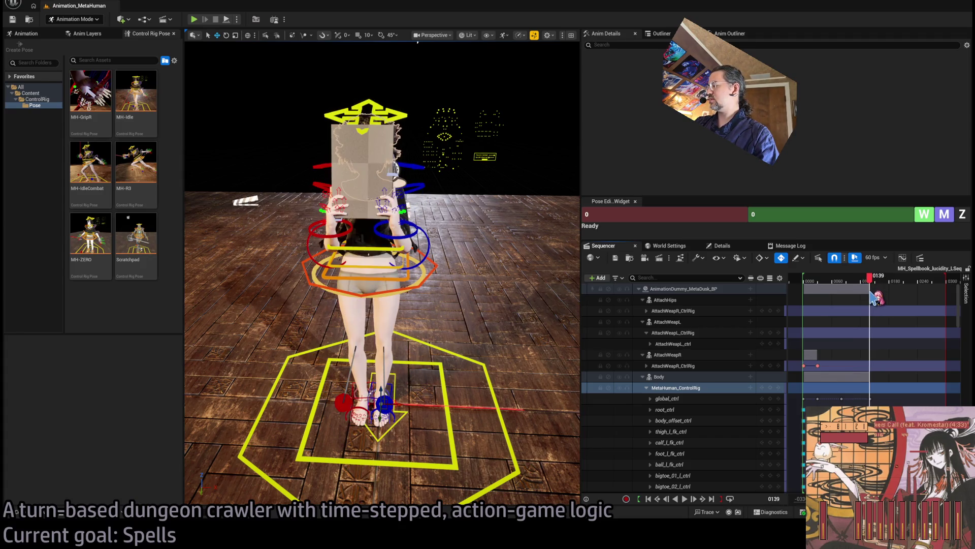
{"action": "left_click_drag", "start_coordinate": [946, 282], "coordinate": [876, 306]}
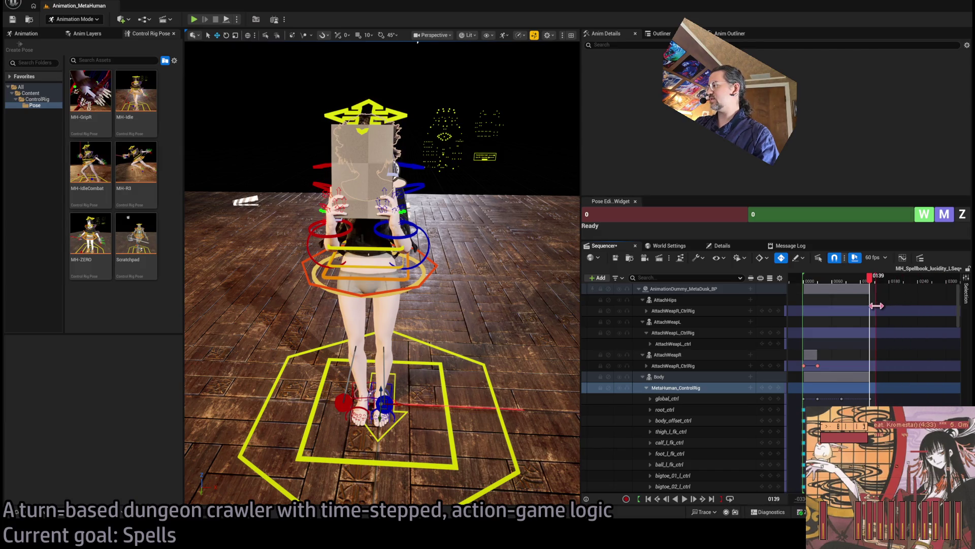
{"action": "left_click_drag", "start_coordinate": [839, 280], "coordinate": [814, 280]}
{"action": "scroll", "coordinate": [837, 287], "scroll_direction": "up", "scroll_amount": 3}
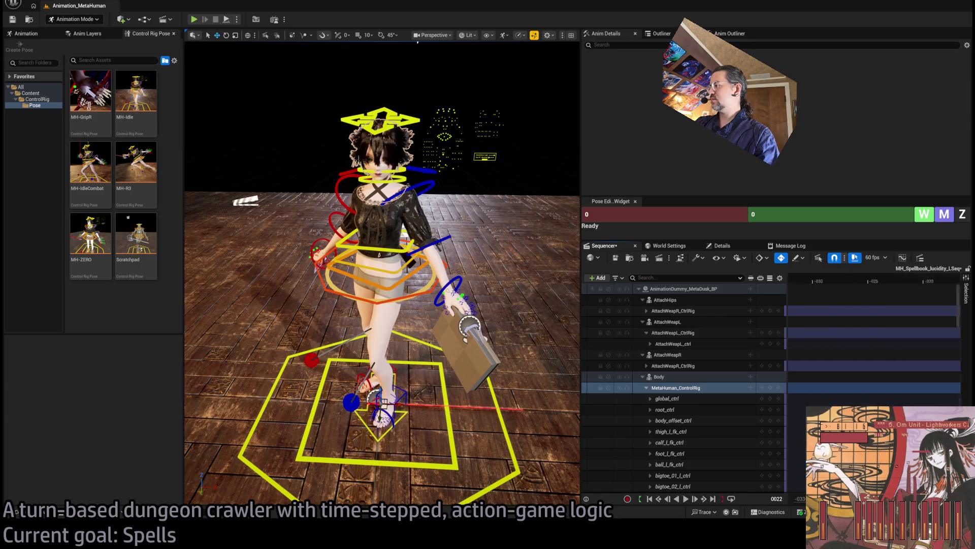
{"action": "left_click", "coordinate": [836, 279]}
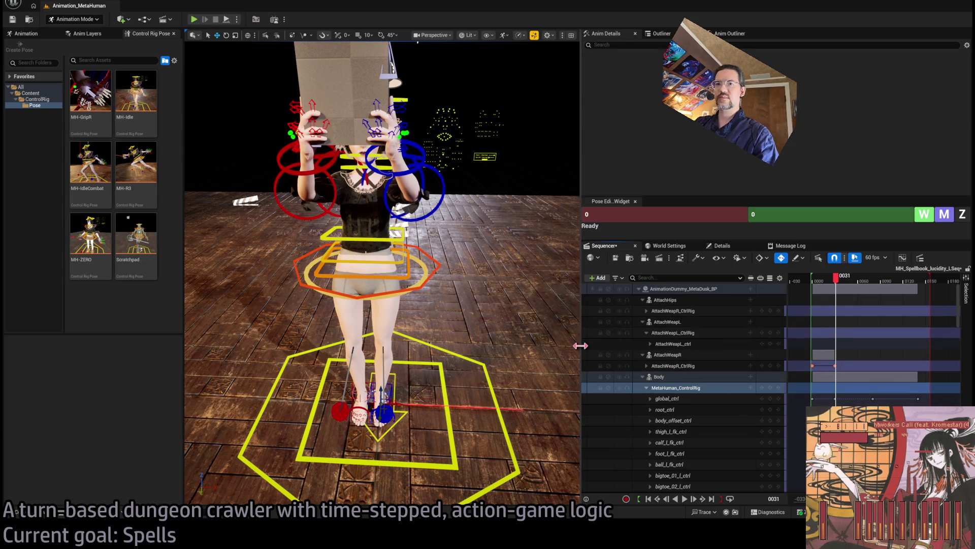
{"action": "left_click_drag", "start_coordinate": [962, 307], "coordinate": [960, 355]}
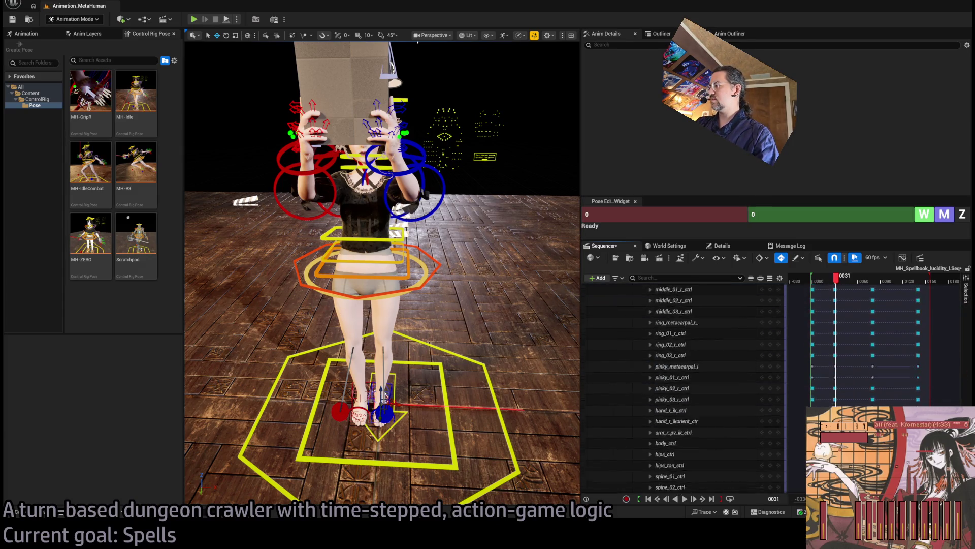
{"action": "scroll", "coordinate": [701, 411], "scroll_direction": "up", "scroll_amount": 10}
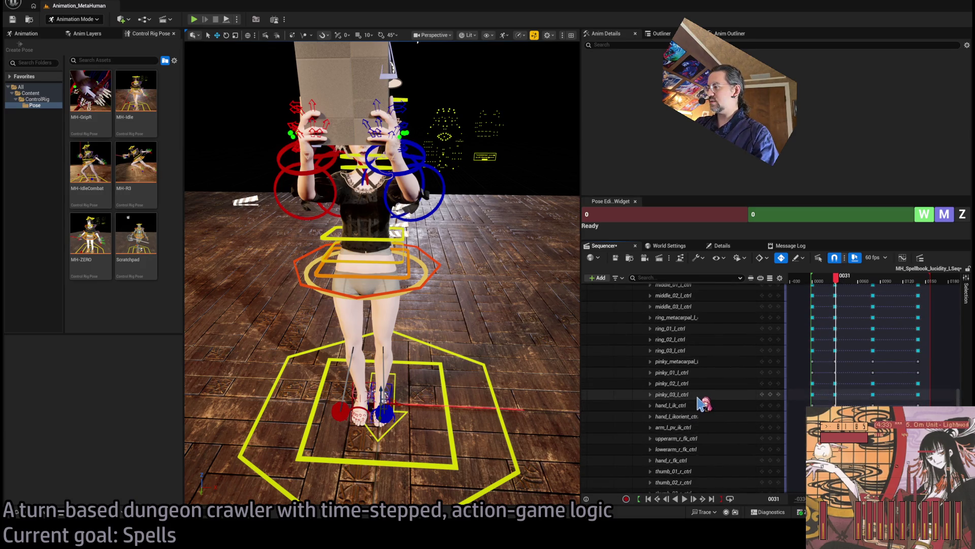
Select hand_l_ikorient_ctrl and the left-hand finger tracks from thumb_01_l_ctrl, then frame them
{"action": "left_click", "coordinate": [711, 416]}
{"action": "scroll", "coordinate": [713, 396], "scroll_direction": "down", "scroll_amount": 5}
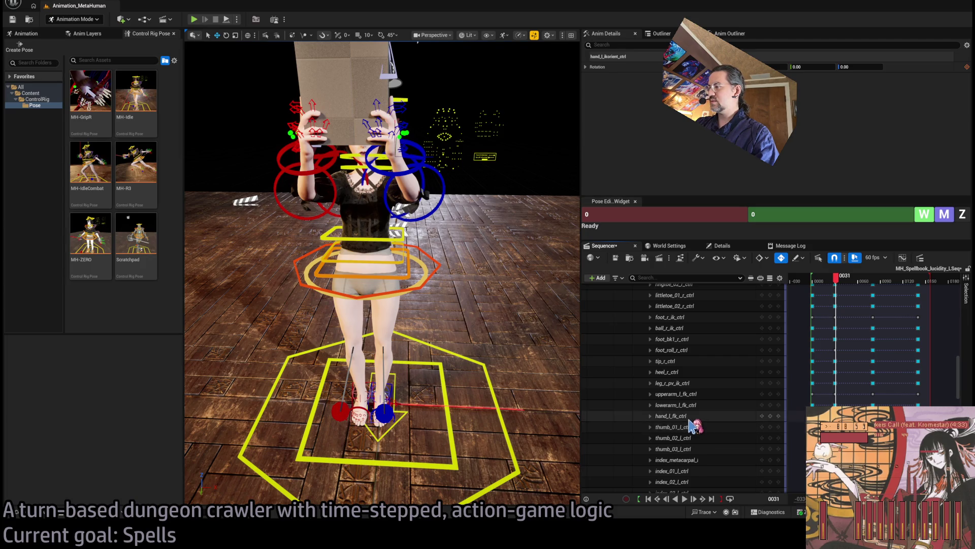
{"action": "left_click", "coordinate": [698, 428], "text": "shift"}
{"action": "key", "text": "f"}
{"action": "left_click_drag", "start_coordinate": [559, 116], "coordinate": [538, 336]}
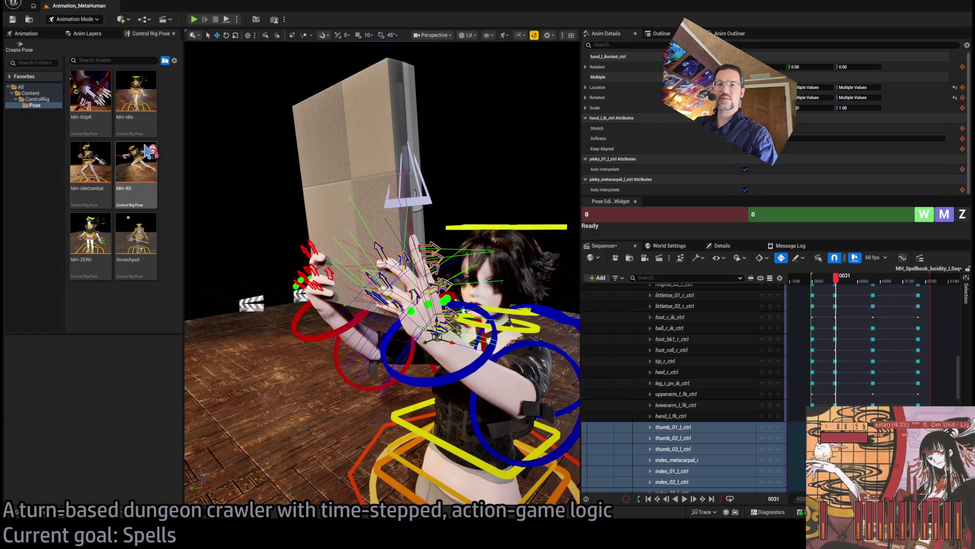
Select the Scratchpad pose, scrub toward the start, and frame the left-hand controls in view
{"action": "left_click", "coordinate": [149, 241]}
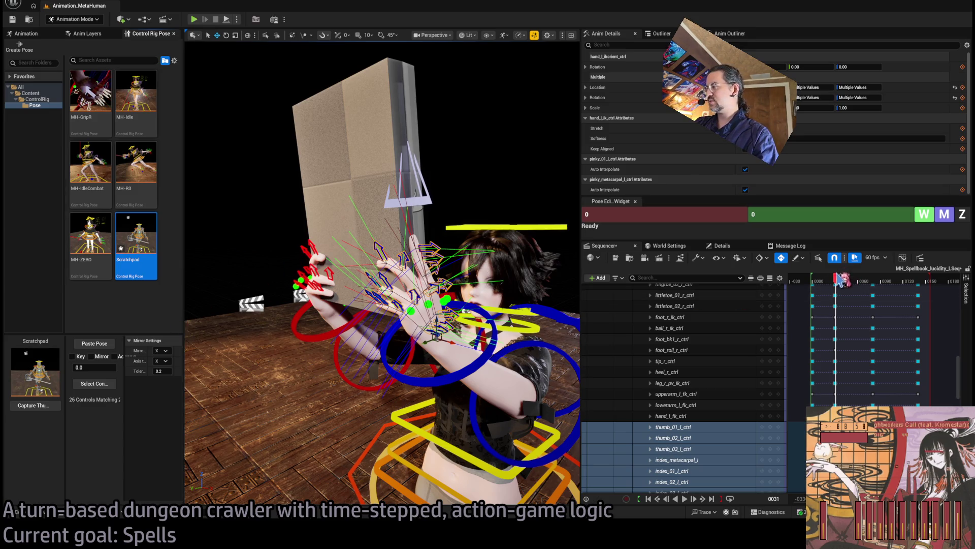
{"action": "left_click_drag", "start_coordinate": [841, 285], "coordinate": [817, 285]}
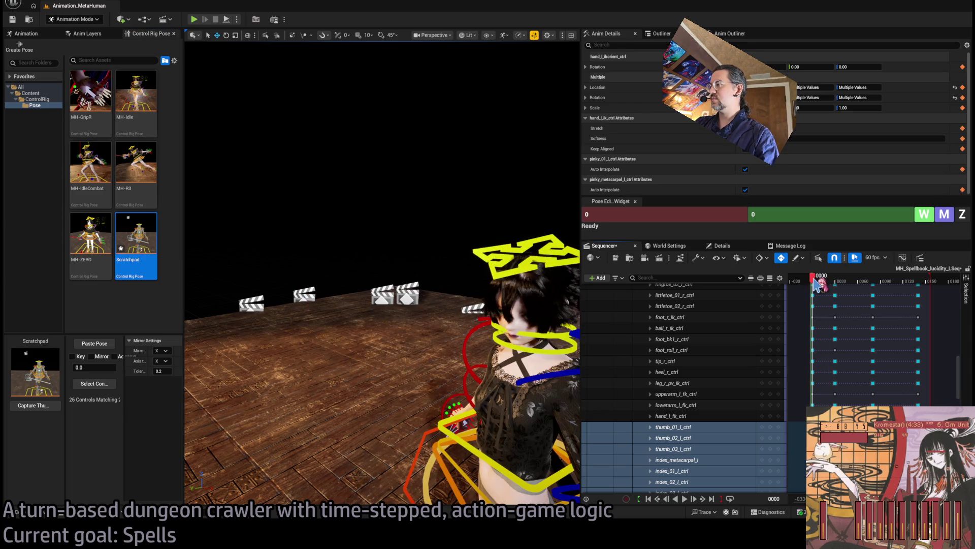
{"action": "key", "text": "f"}
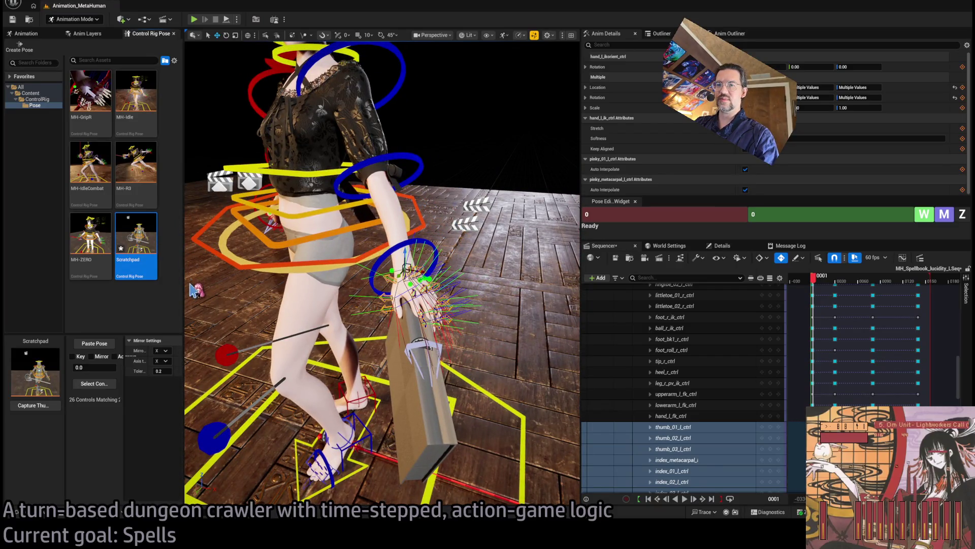
{"action": "left_click_drag", "start_coordinate": [192, 294], "coordinate": [224, 289]}
{"action": "left_click_drag", "start_coordinate": [391, 267], "coordinate": [391, 267]}
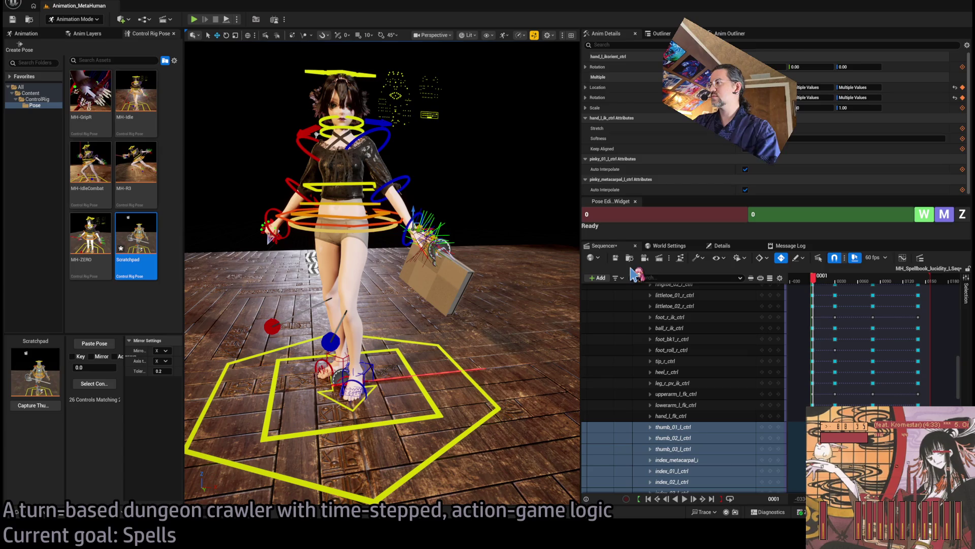
Return the playhead to frame 0000 and paste the Scratchpad pose onto the left fingers
{"action": "left_click", "coordinate": [815, 282]}
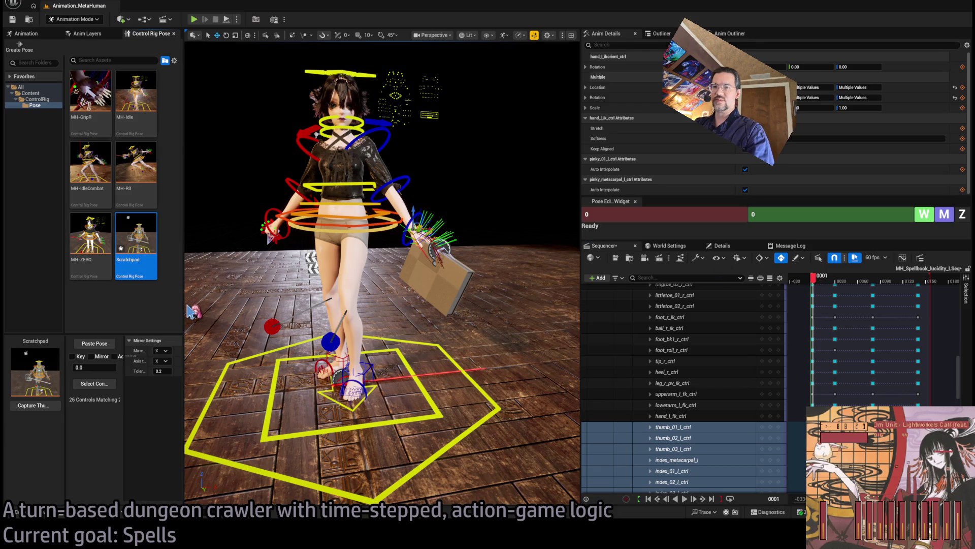
{"action": "mouse_move", "coordinate": [471, 262]}
{"action": "left_mouse_down"}
{"action": "mouse_move", "coordinate": [457, 239]}
{"action": "mouse_move", "coordinate": [471, 262]}
{"action": "left_mouse_up"}
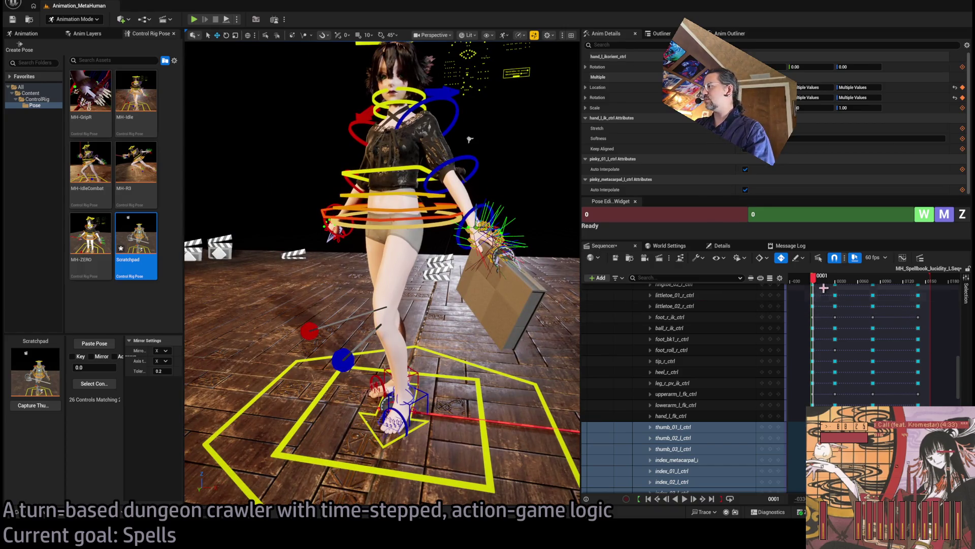
{"action": "left_click_drag", "start_coordinate": [816, 284], "coordinate": [814, 284]}
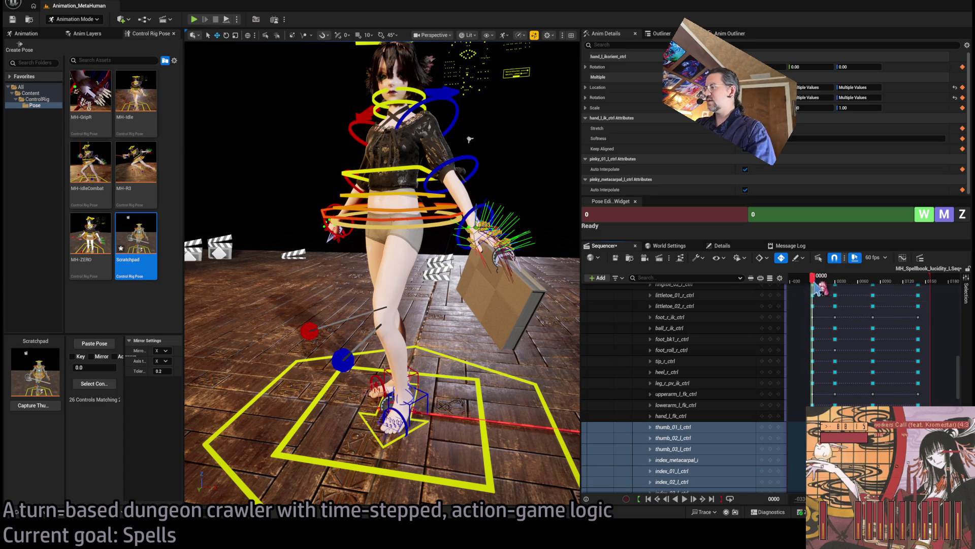
{"action": "double_click", "coordinate": [155, 280]}
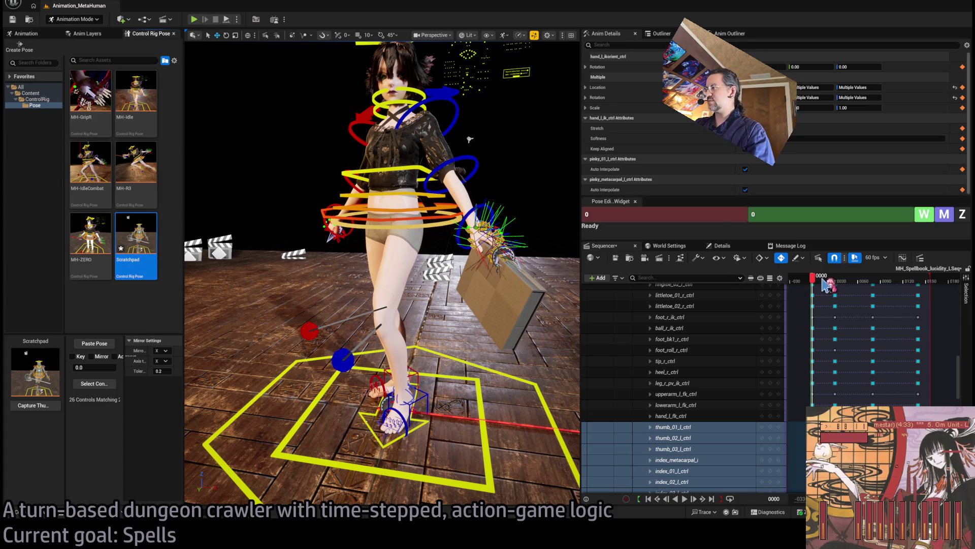
Scrub to frame 0 and frame the left hand gripping the spellbook beside her leg
{"action": "mouse_move", "coordinate": [816, 286]}
{"action": "left_mouse_down"}
{"action": "mouse_move", "coordinate": [843, 286]}
{"action": "mouse_move", "coordinate": [814, 288]}
{"action": "left_mouse_up"}
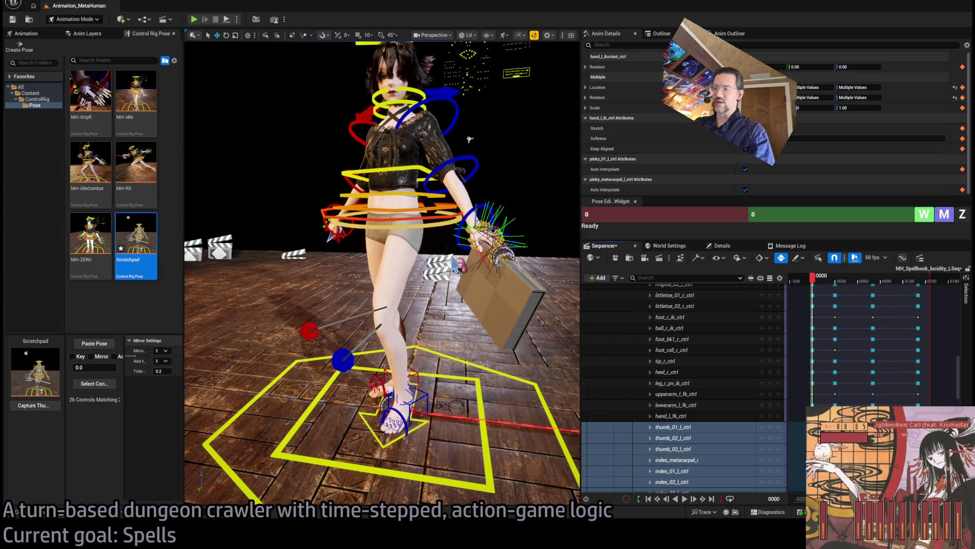
{"action": "key", "text": "f"}
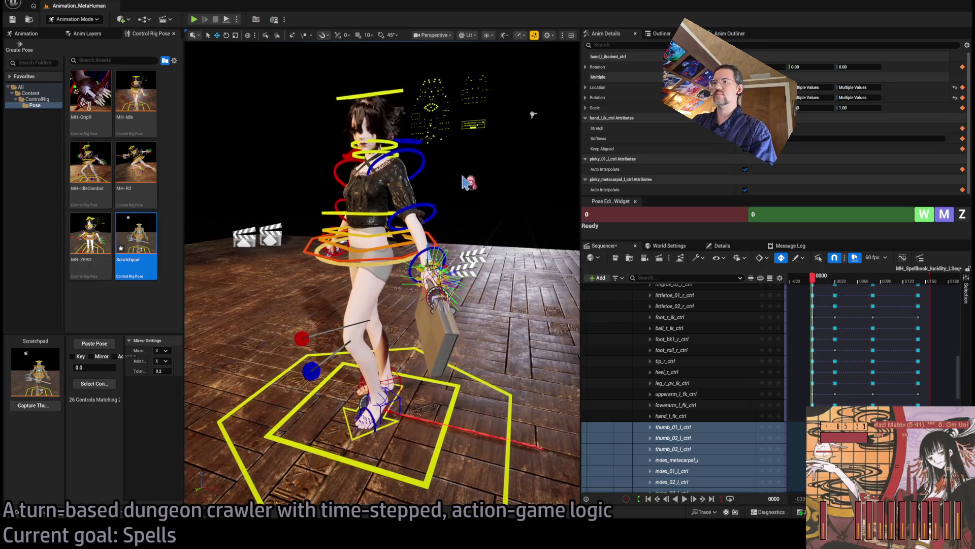
{"action": "key", "text": "f"}
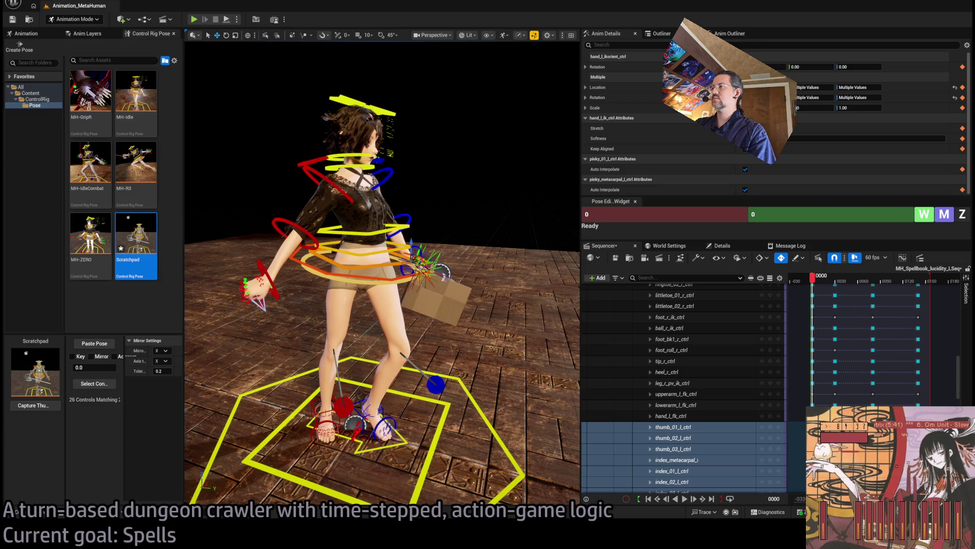
Review the animation at frames 30 and 83, then scrub back to frame 0
{"action": "mouse_move", "coordinate": [381, 274]}
{"action": "left_mouse_down"}
{"action": "mouse_move", "coordinate": [356, 275]}
{"action": "mouse_move", "coordinate": [366, 254]}
{"action": "mouse_move", "coordinate": [375, 264]}
{"action": "mouse_move", "coordinate": [345, 257]}
{"action": "left_mouse_up"}
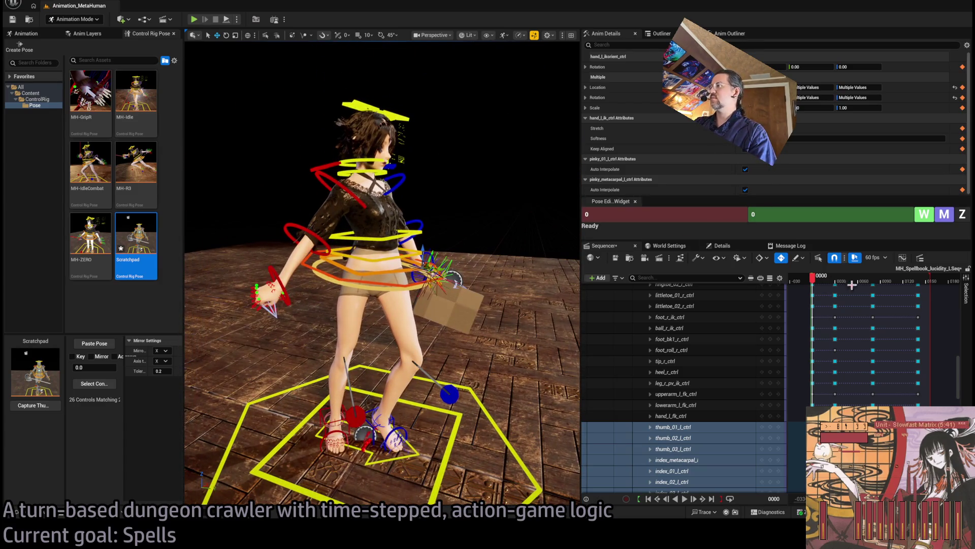
{"action": "left_click", "coordinate": [836, 281]}
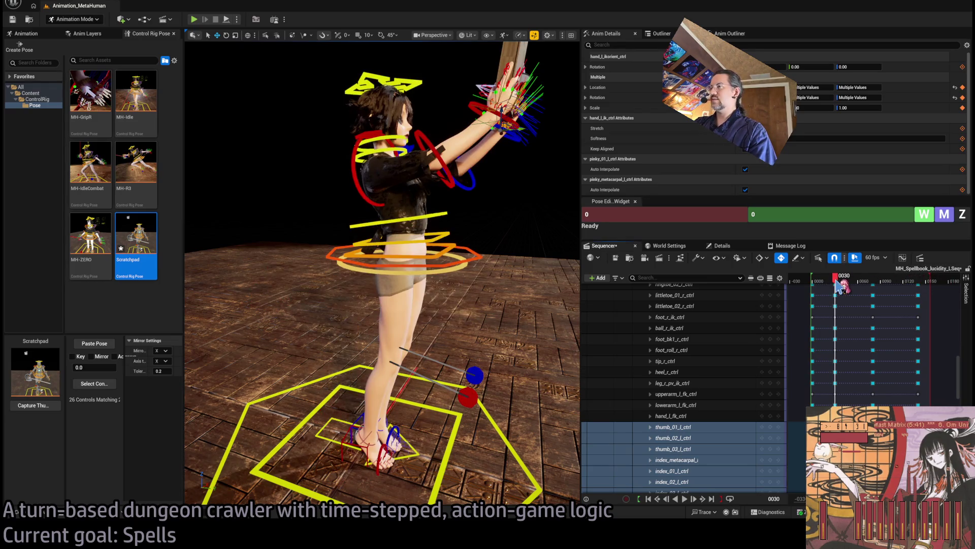
{"action": "left_click", "coordinate": [875, 281]}
{"action": "mouse_move", "coordinate": [879, 283]}
{"action": "left_mouse_down"}
{"action": "mouse_move", "coordinate": [819, 283]}
{"action": "mouse_move", "coordinate": [823, 277]}
{"action": "left_mouse_up"}
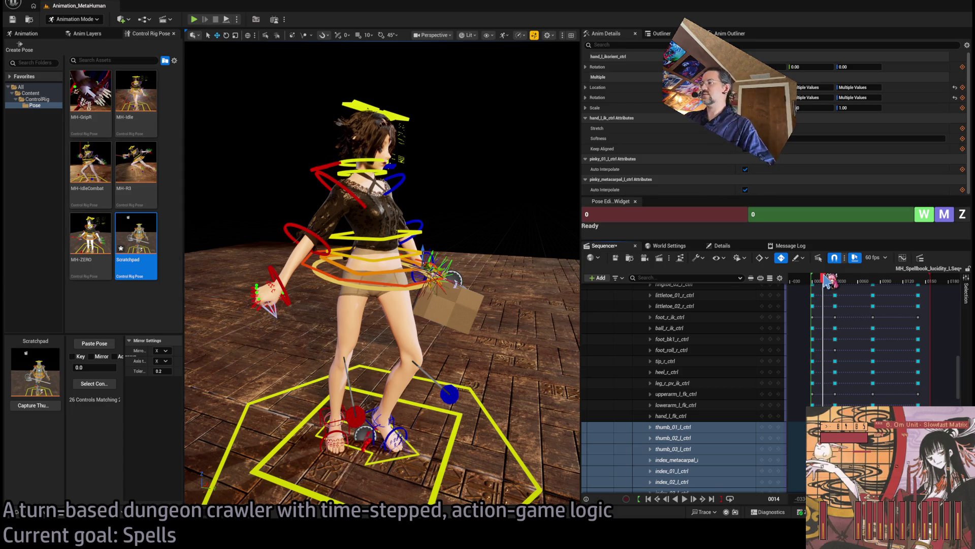
{"action": "left_click_drag", "start_coordinate": [823, 277], "coordinate": [815, 287]}
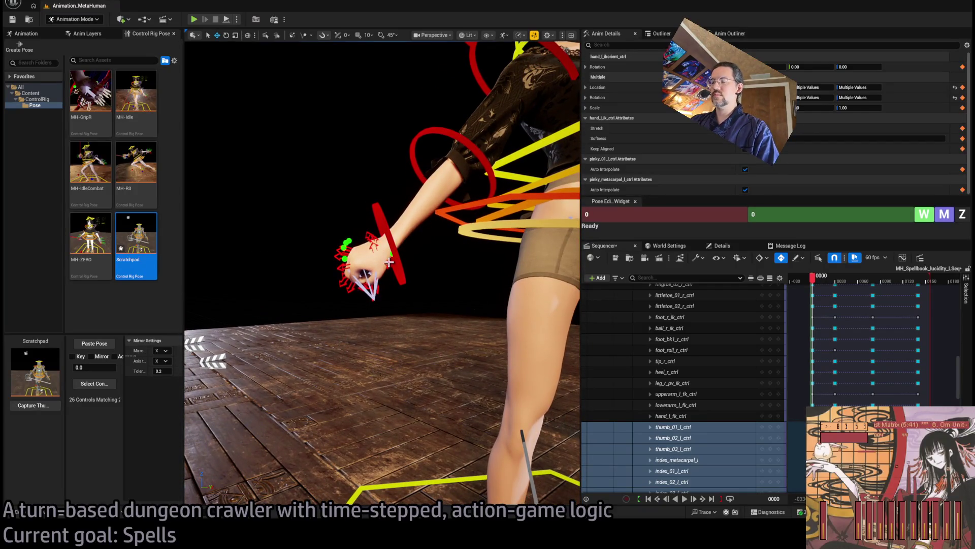
Select the right-hand tracks from thumb_01_r_ctrl down to hand_r_ikorient_ctrl
{"action": "left_click", "coordinate": [390, 262]}
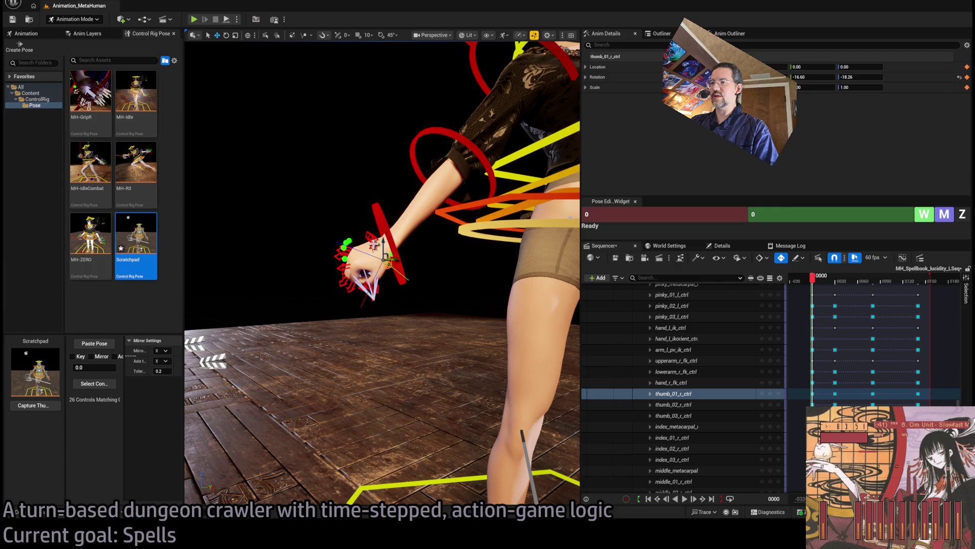
{"action": "left_click", "coordinate": [373, 244], "text": "ctrl"}
{"action": "left_click", "coordinate": [374, 239], "text": "ctrl"}
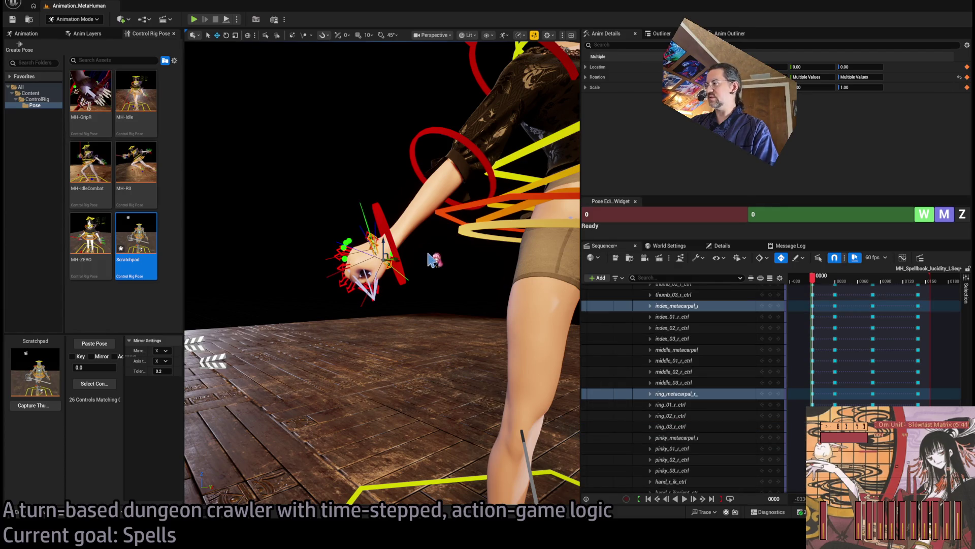
{"action": "scroll", "coordinate": [707, 404], "scroll_direction": "up", "scroll_amount": 5}
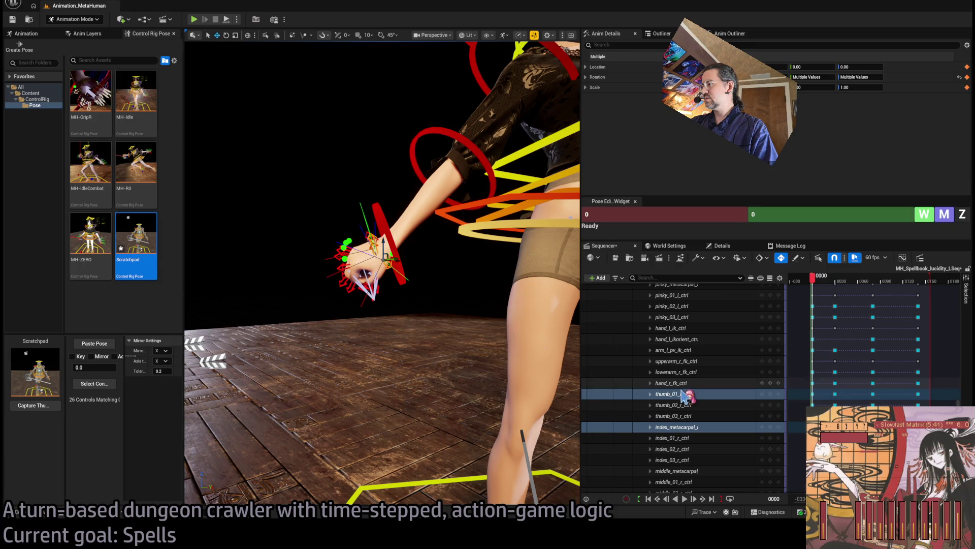
{"action": "scroll", "coordinate": [696, 404], "scroll_direction": "down", "scroll_amount": 2}
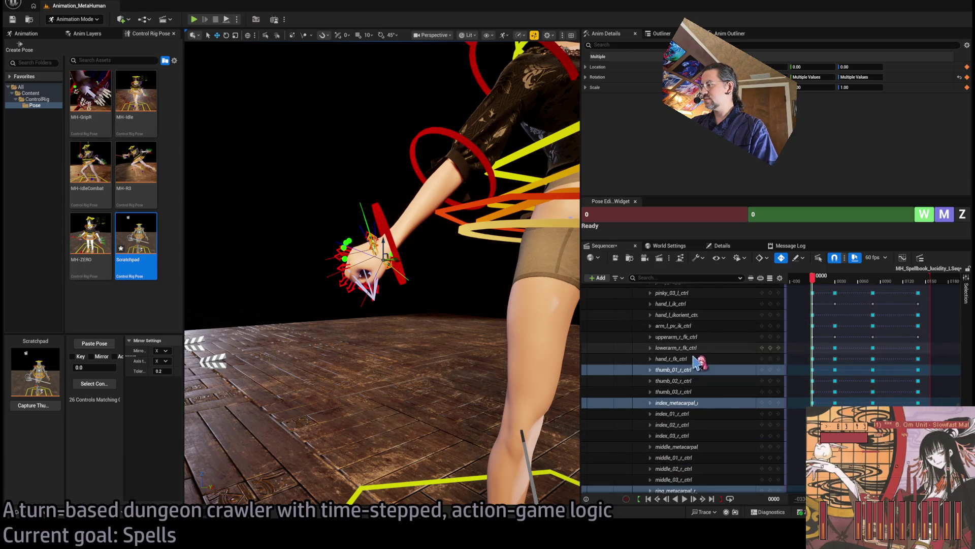
{"action": "left_click", "coordinate": [695, 369]}
{"action": "scroll", "coordinate": [698, 378], "scroll_direction": "down", "scroll_amount": 10}
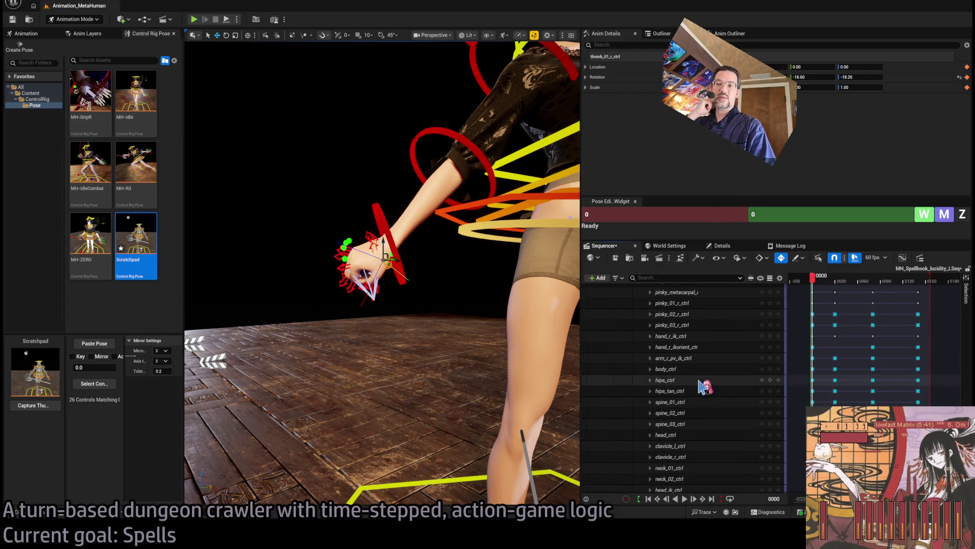
{"action": "scroll", "coordinate": [705, 387], "scroll_direction": "up", "scroll_amount": 1}
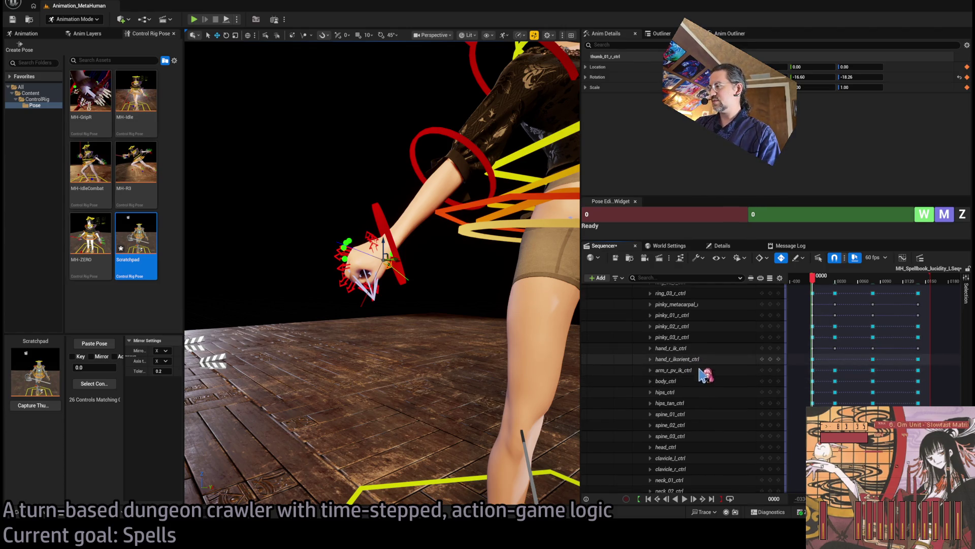
{"action": "left_click", "coordinate": [701, 359], "text": "shift"}
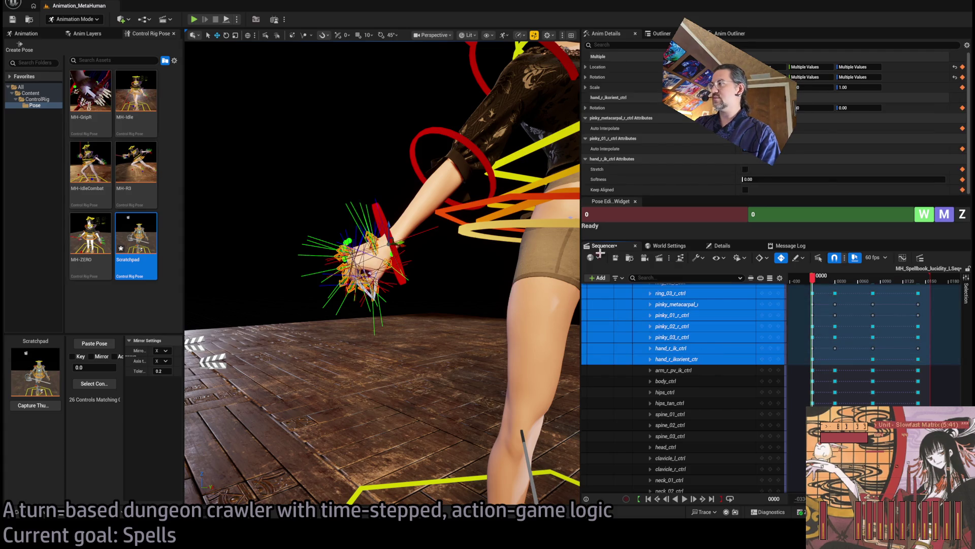
Zero the 26 right-hand finger controls and hand_r_fk_ctrl at frame 0, then go to frame 12
{"action": "left_click", "coordinate": [962, 213]}
{"action": "key", "text": "f"}
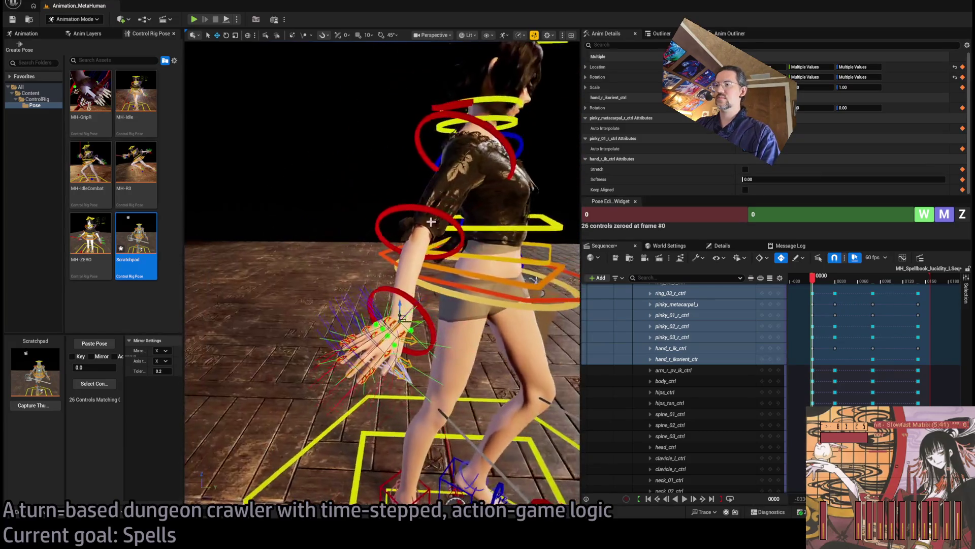
{"action": "left_click", "coordinate": [367, 304]}
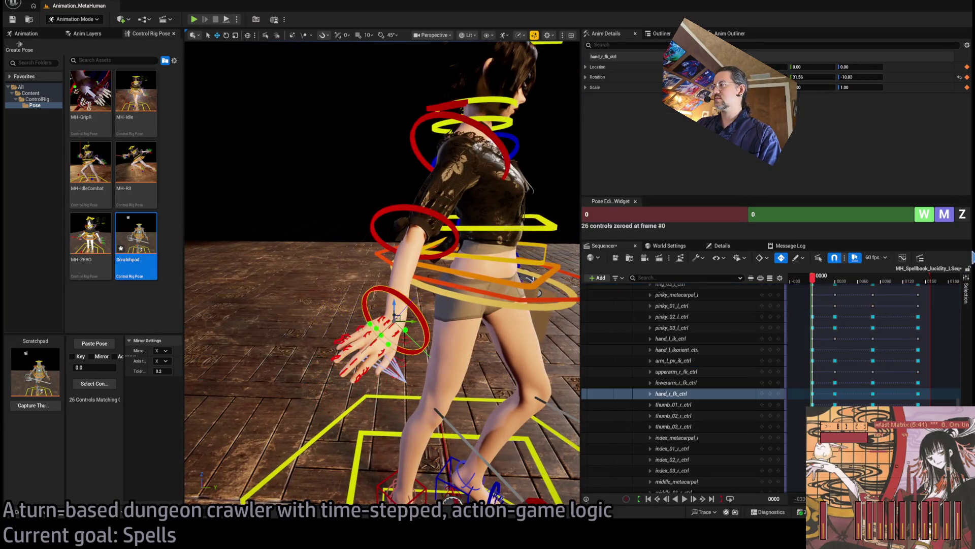
{"action": "left_click", "coordinate": [962, 214]}
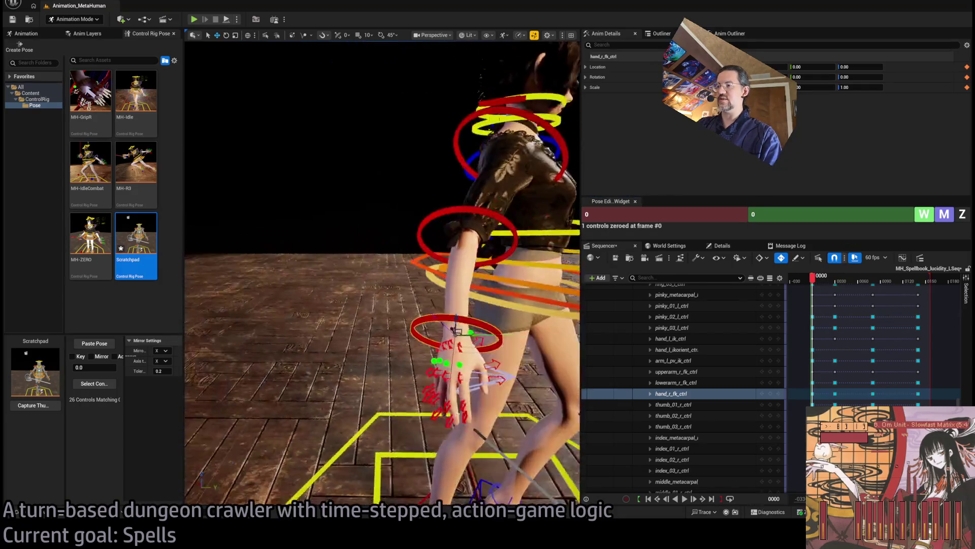
{"action": "left_click", "coordinate": [822, 281]}
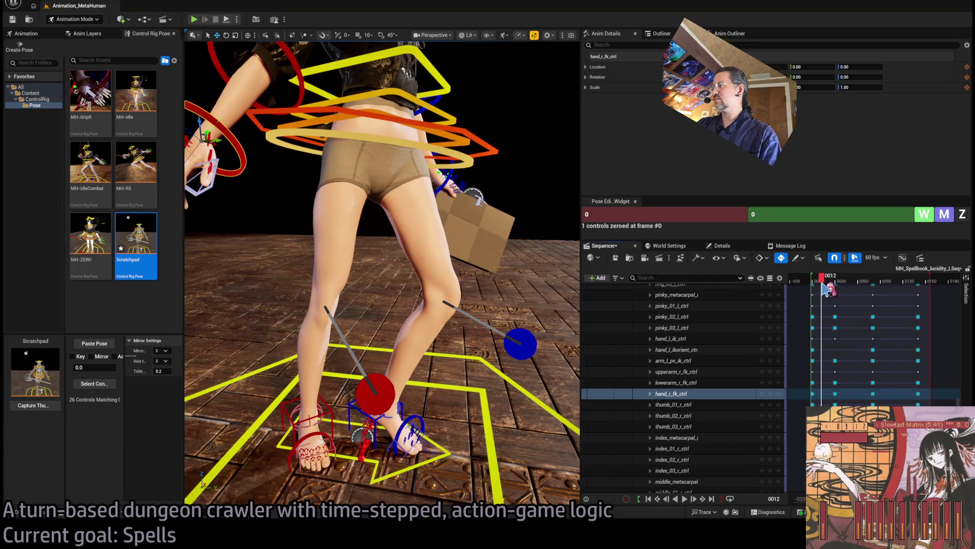
Play back and scrub the sequence from frame 12 to around frame 39
{"action": "mouse_move", "coordinate": [824, 287]}
{"action": "left_mouse_down"}
{"action": "mouse_move", "coordinate": [842, 298]}
{"action": "mouse_move", "coordinate": [820, 300]}
{"action": "left_mouse_up"}
{"action": "key", "text": "space"}
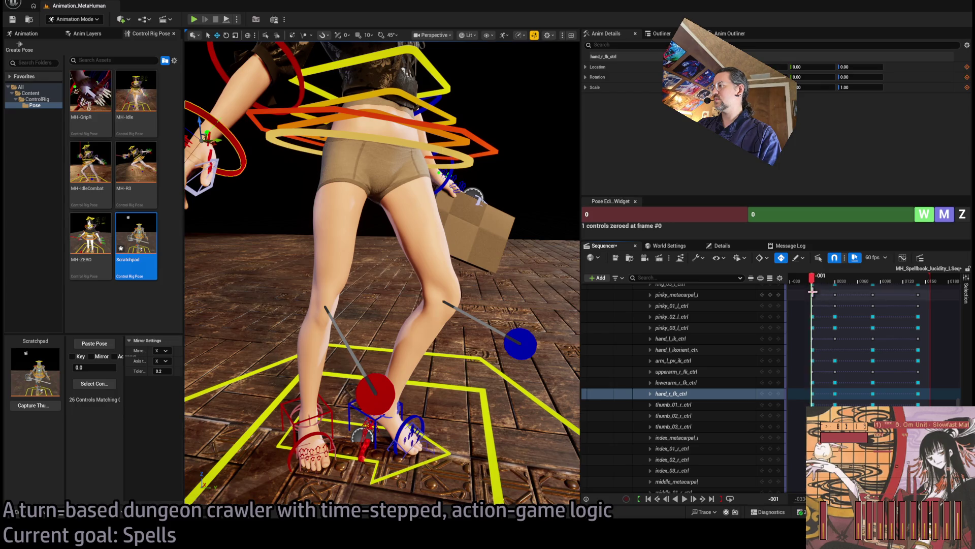
{"action": "key", "text": "space"}
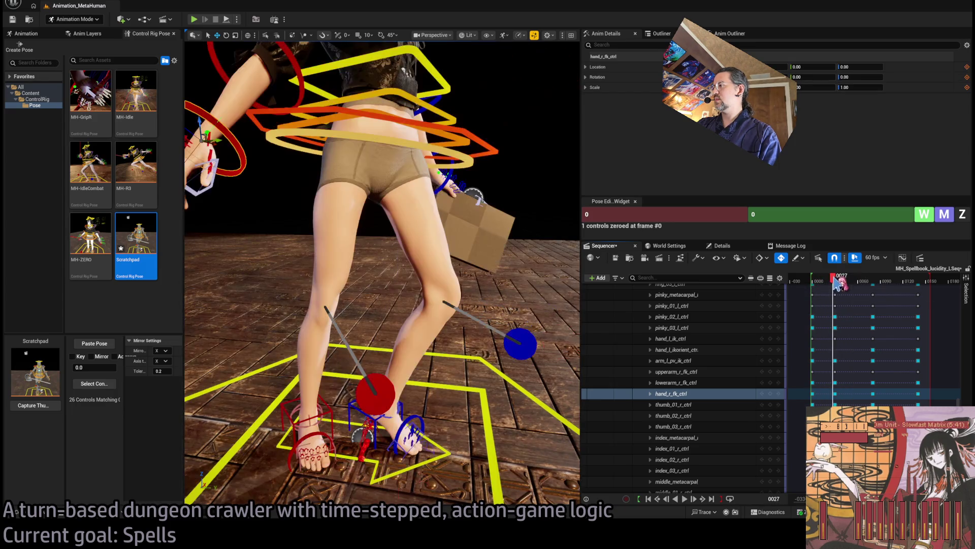
{"action": "scroll", "coordinate": [853, 356], "scroll_direction": "up", "scroll_amount": 2}
{"action": "scroll", "coordinate": [670, 396], "scroll_direction": "up", "scroll_amount": 10}
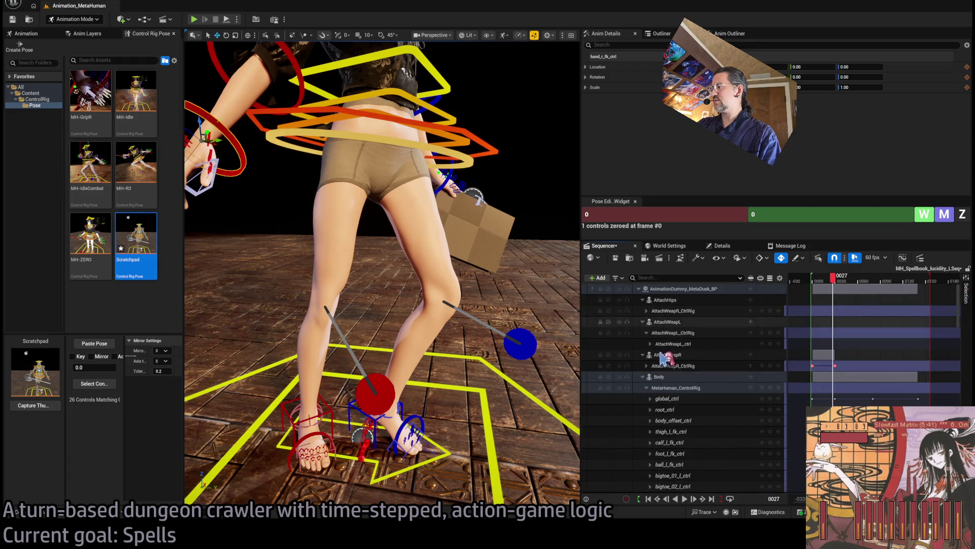
{"action": "left_click_drag", "start_coordinate": [834, 280], "coordinate": [845, 281]}
Move the MetaHuman_ControlRig key from frame 30 to 34 and return to frame 20
{"action": "left_click", "coordinate": [646, 388]}
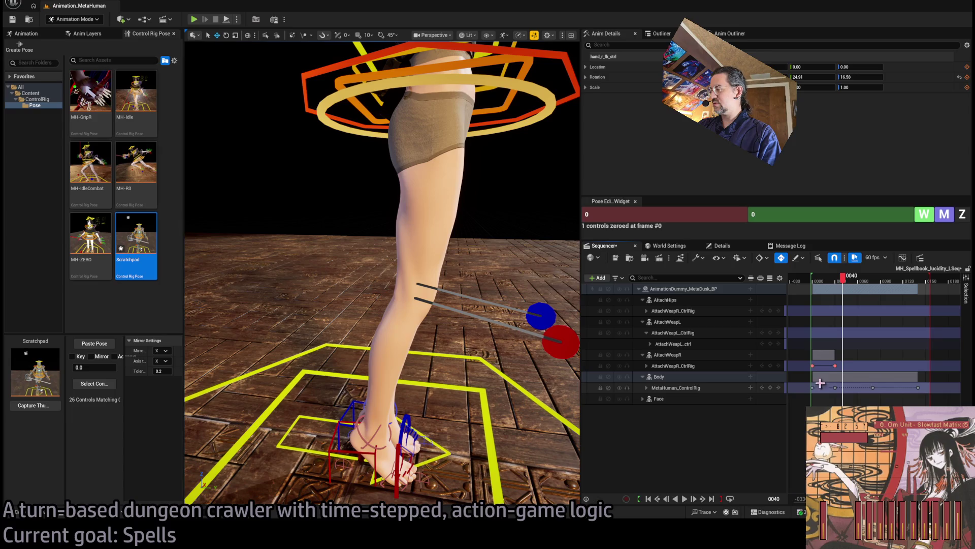
{"action": "left_click_drag", "start_coordinate": [836, 387], "coordinate": [842, 391]}
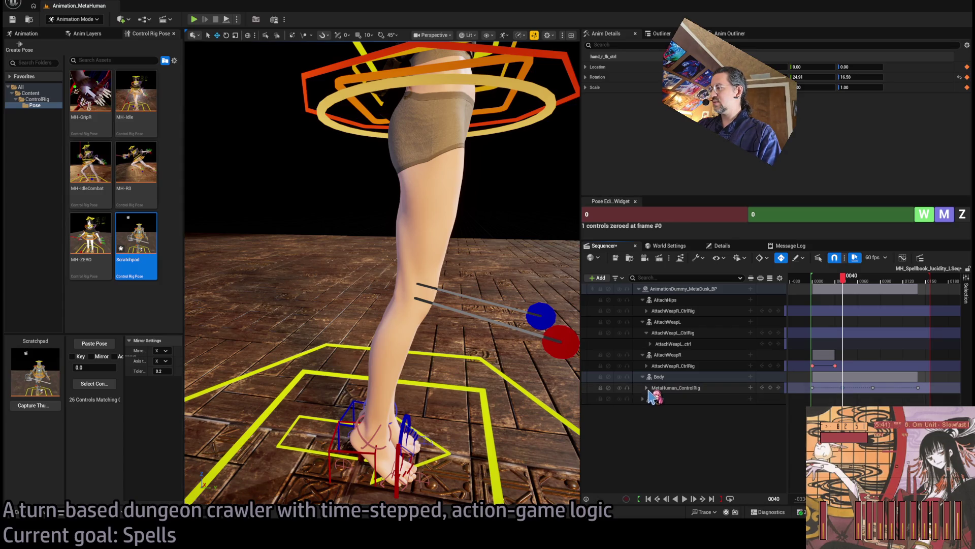
{"action": "left_click", "coordinate": [647, 387]}
{"action": "scroll", "coordinate": [790, 398], "scroll_direction": "down", "scroll_amount": 3}
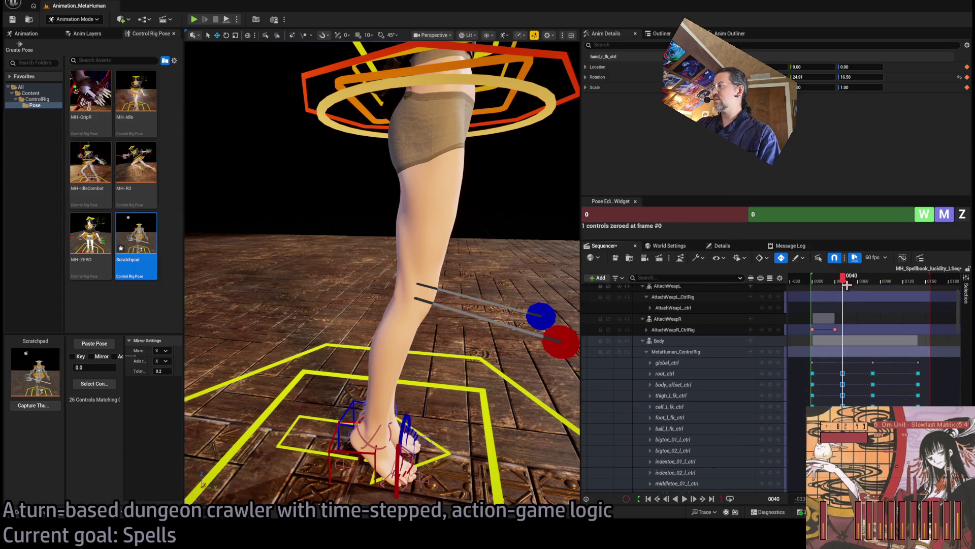
{"action": "left_click", "coordinate": [829, 281]}
{"action": "key", "text": "Left"}
{"action": "key", "text": "Right"}
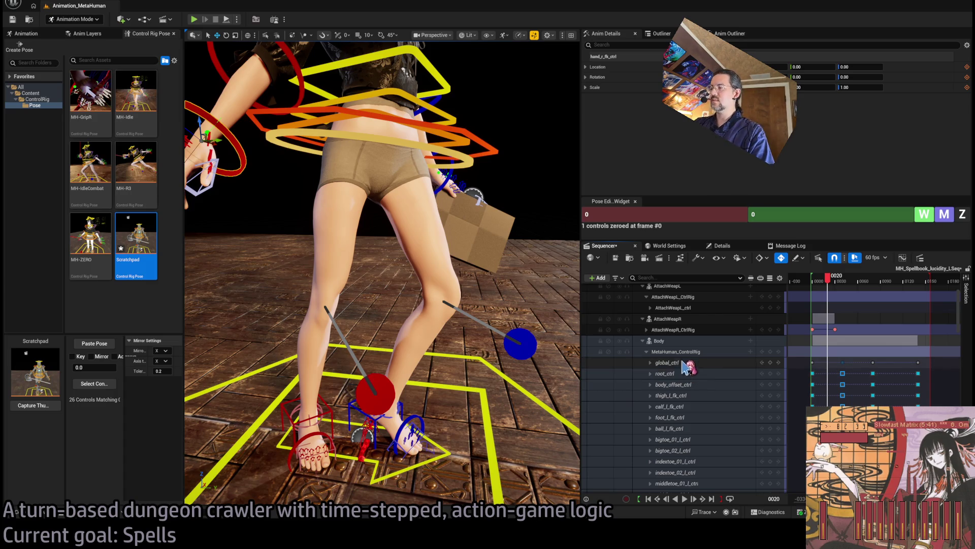
{"action": "scroll", "coordinate": [646, 347], "scroll_direction": "up", "scroll_amount": 3}
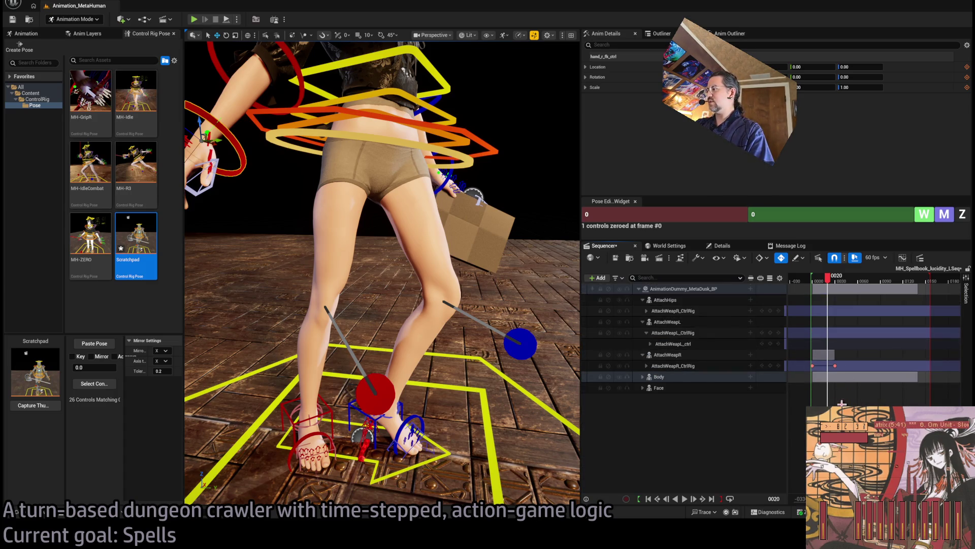
Undo the right-hand zeroing, restoring rotation 12.46 and 5.18, then scrub to frame 21
{"action": "left_click", "coordinate": [646, 387]}
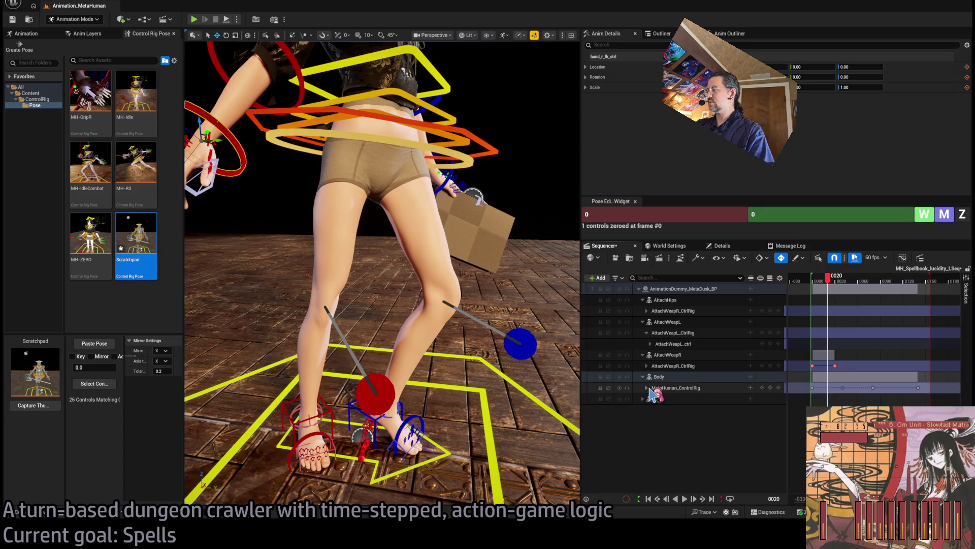
{"action": "mouse_move", "coordinate": [848, 404]}
{"action": "left_mouse_down"}
{"action": "mouse_move", "coordinate": [803, 390]}
{"action": "mouse_move", "coordinate": [840, 394]}
{"action": "left_mouse_up"}
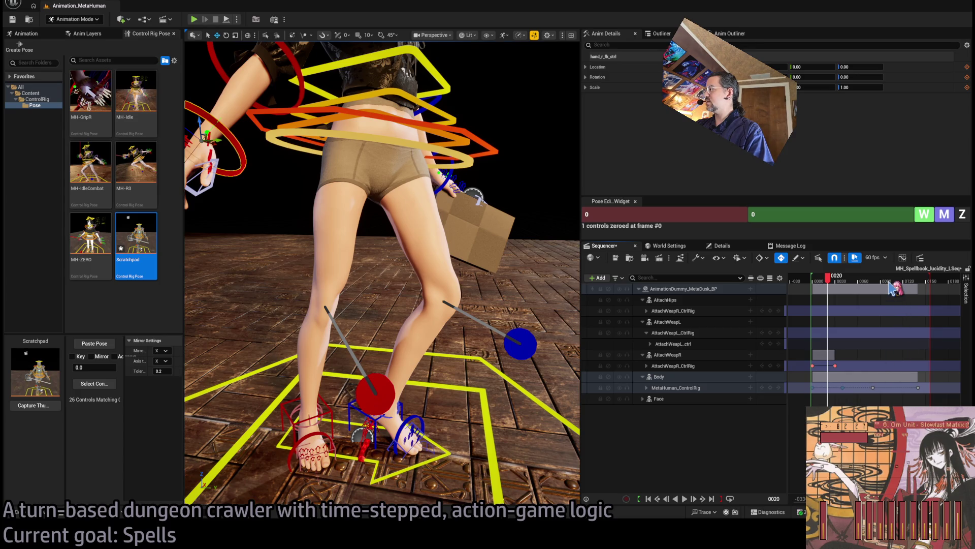
{"action": "key", "text": "ctrl+z"}
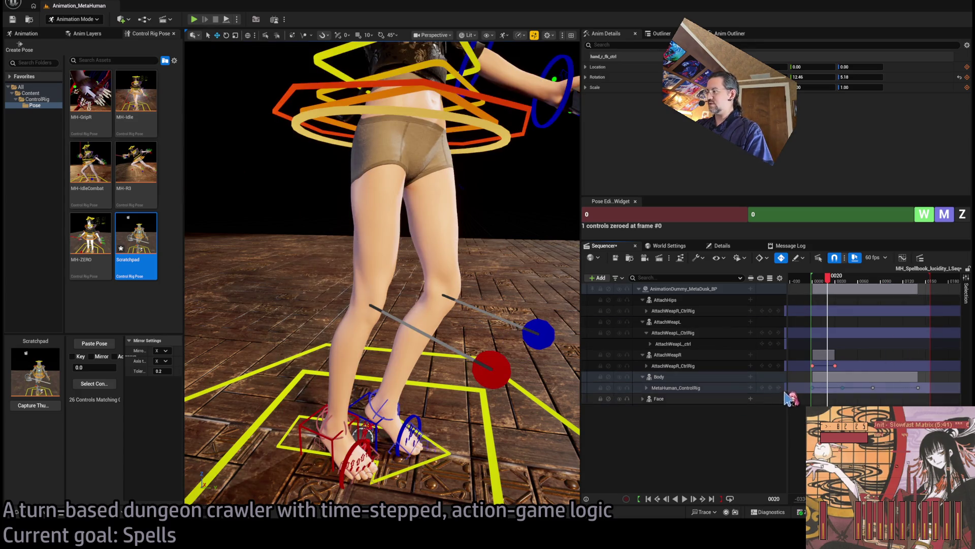
{"action": "left_click", "coordinate": [773, 389]}
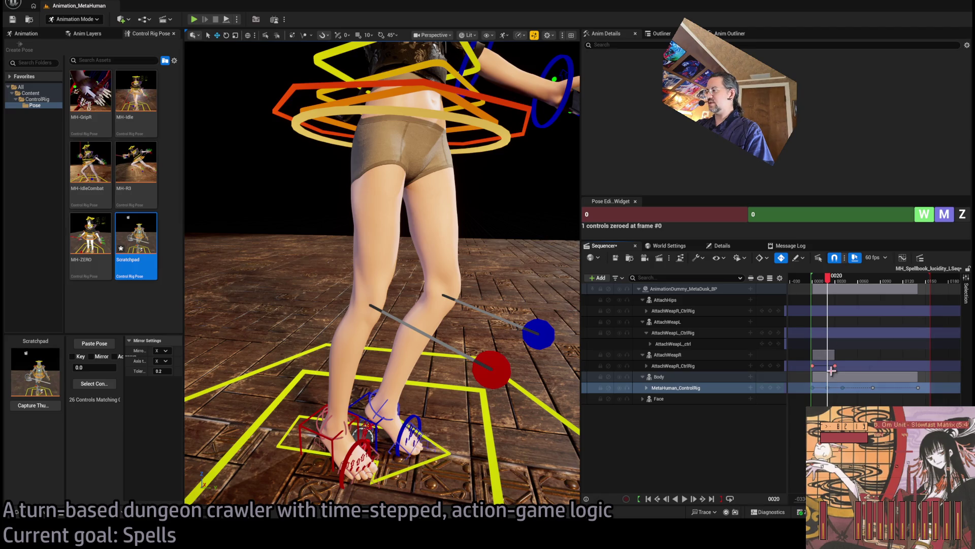
{"action": "left_click", "coordinate": [813, 280]}
{"action": "left_click_drag", "start_coordinate": [816, 288], "coordinate": [831, 288]}
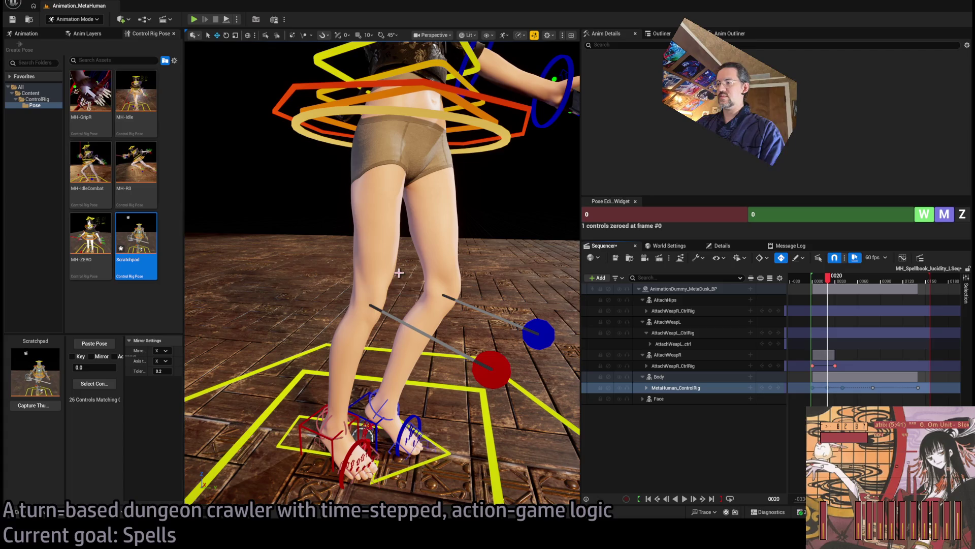
{"action": "scroll", "coordinate": [338, 342], "scroll_direction": "up", "scroll_amount": 5}
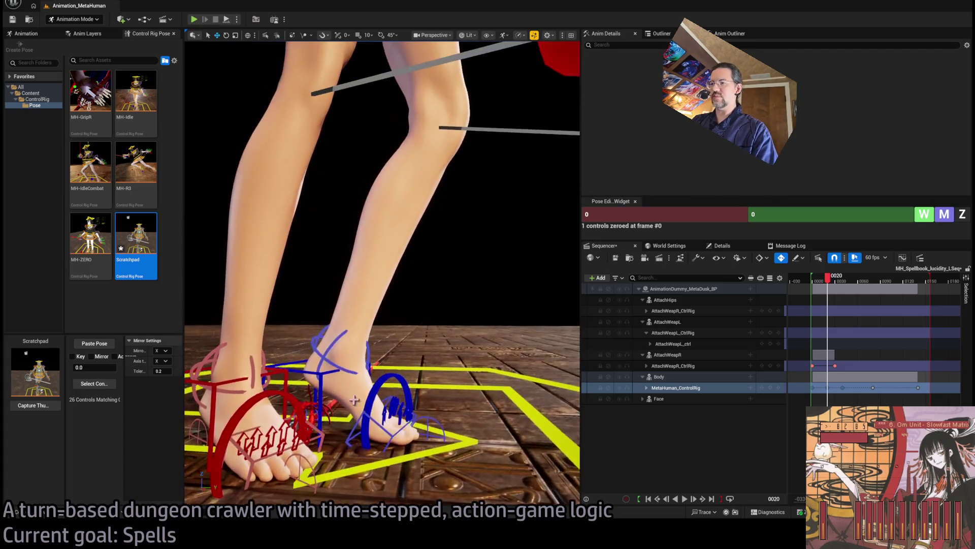
Zero foot_roll_l_ctrl at frame 20
{"action": "left_click", "coordinate": [337, 343]}
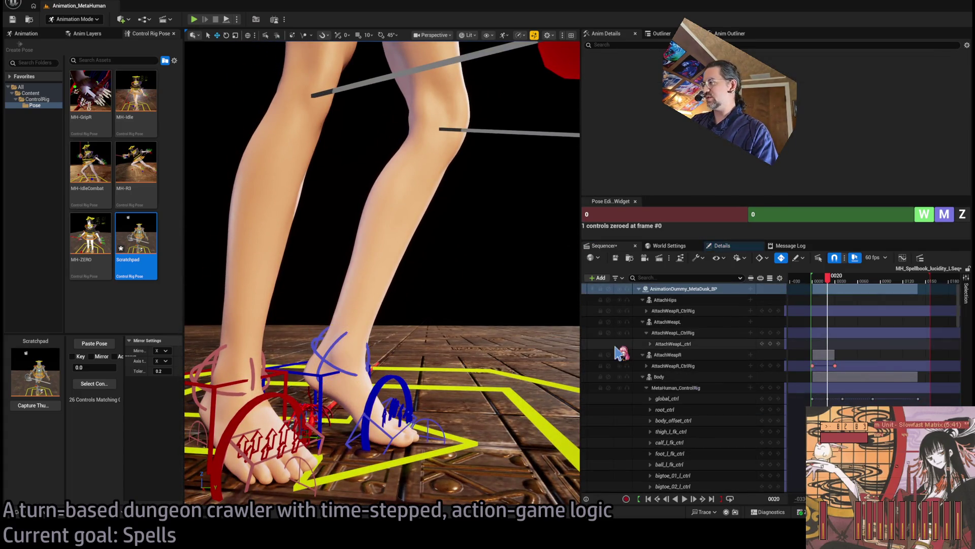
{"action": "left_click", "coordinate": [342, 350]}
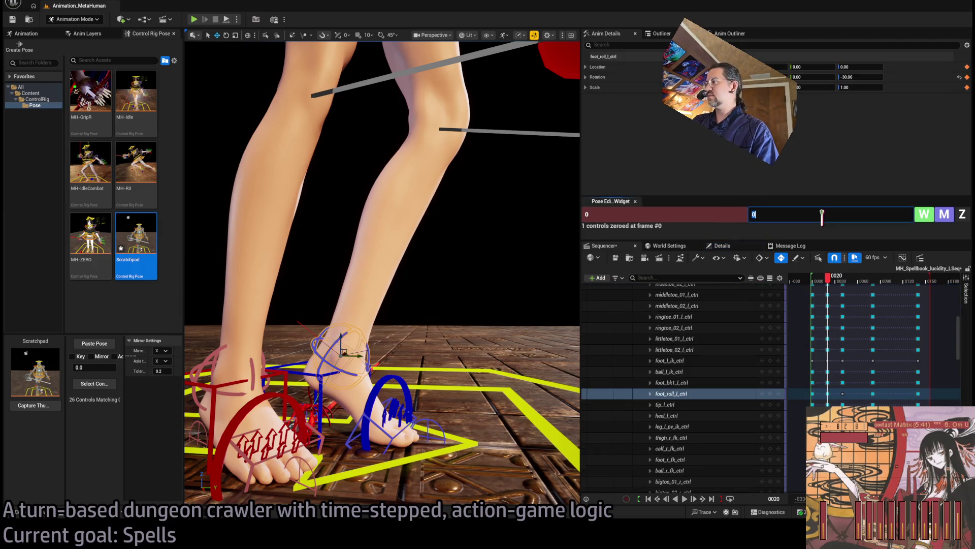
{"action": "left_click", "coordinate": [962, 214]}
{"action": "scroll", "coordinate": [463, 95], "scroll_direction": "down", "scroll_amount": 5}
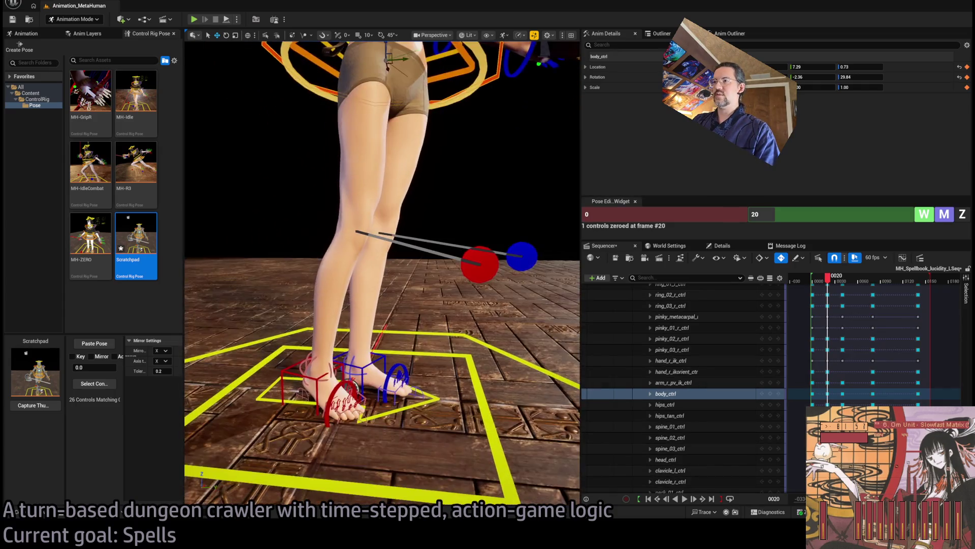
Lower body_ctrl to a height of -3.51 and check nearby frames
{"action": "left_click", "coordinate": [440, 109]}
{"action": "left_click_drag", "start_coordinate": [433, 109], "coordinate": [427, 118]}
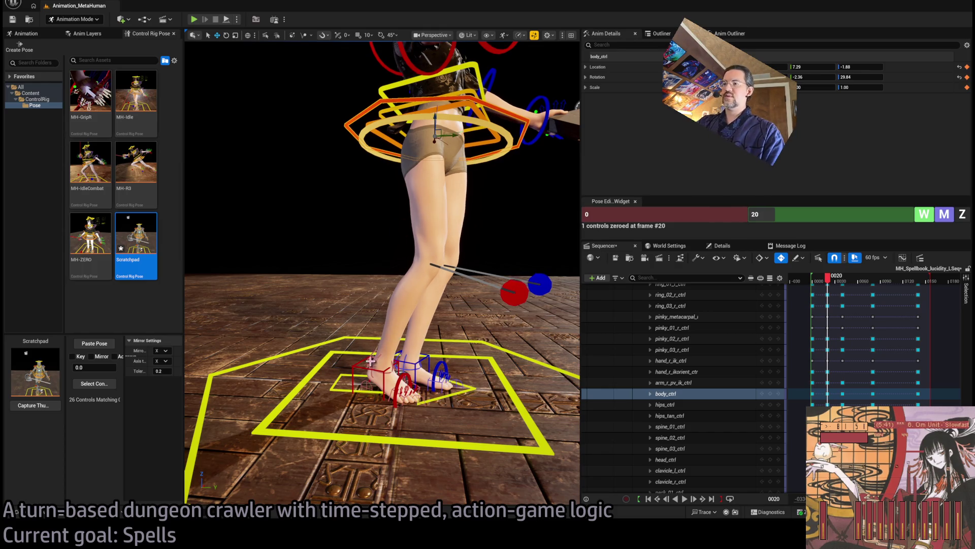
{"action": "left_click_drag", "start_coordinate": [433, 119], "coordinate": [433, 123]}
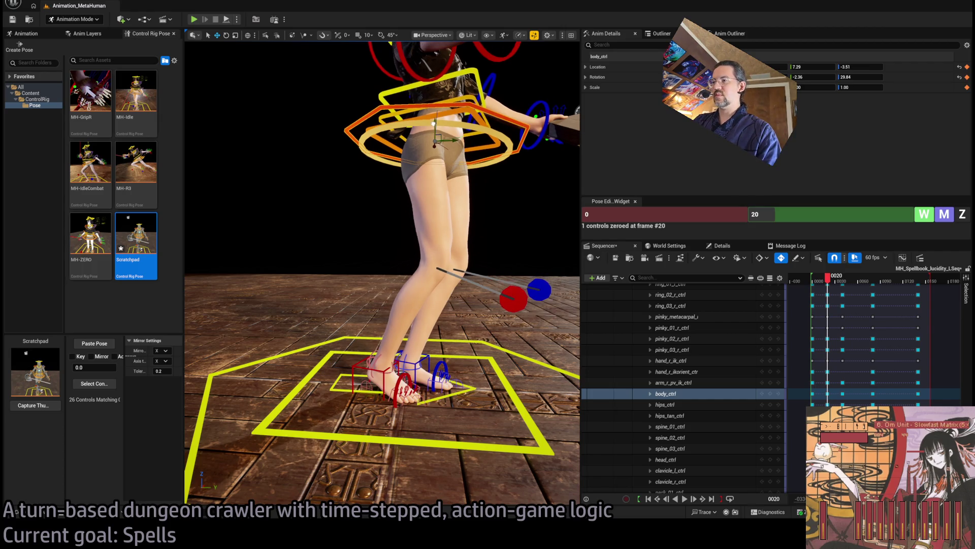
{"action": "scroll", "coordinate": [378, 361], "scroll_direction": "up", "scroll_amount": 5}
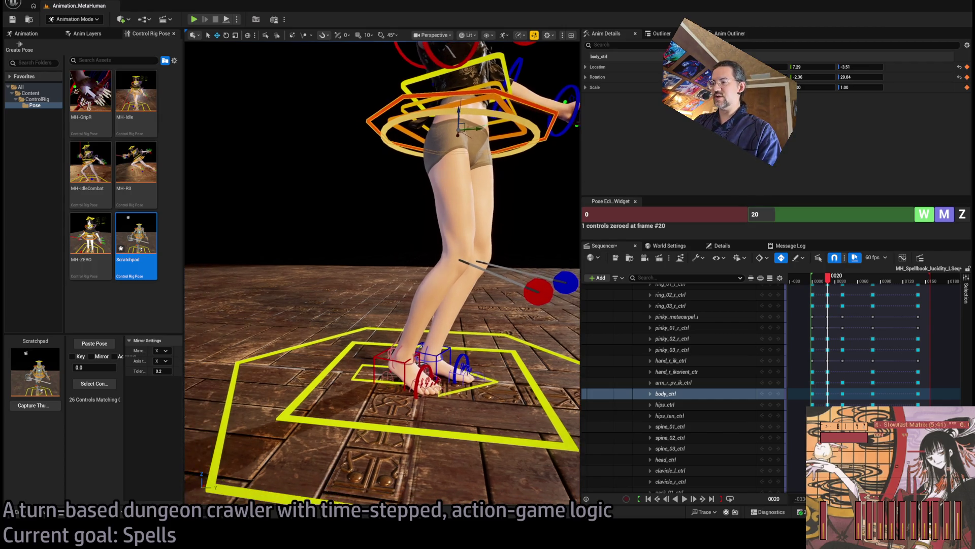
{"action": "mouse_move", "coordinate": [828, 278]}
{"action": "left_mouse_down"}
{"action": "mouse_move", "coordinate": [819, 280]}
{"action": "mouse_move", "coordinate": [832, 283]}
{"action": "left_mouse_up"}
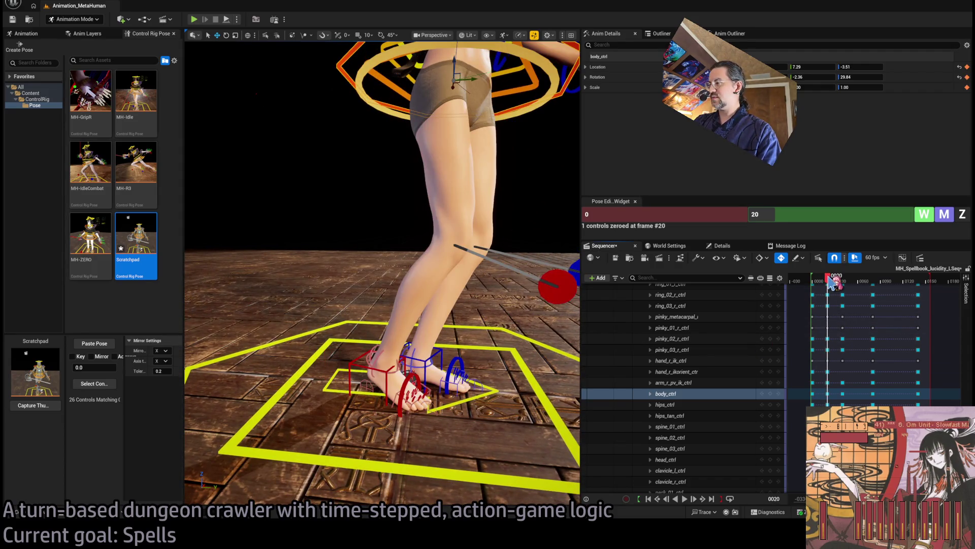
Zero foot_roll_r_ctrl, then select foot_r_ik_ctrl
{"action": "left_click", "coordinate": [372, 354]}
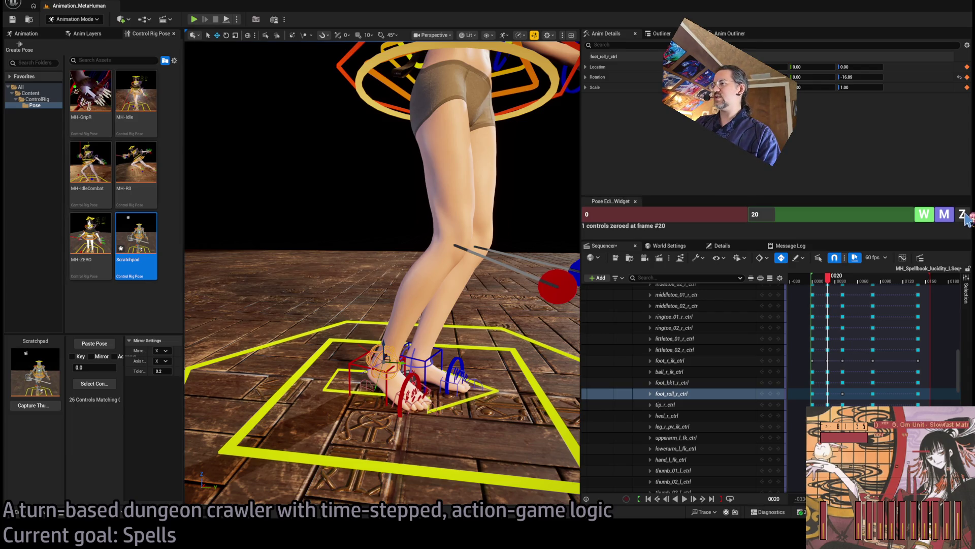
{"action": "left_click", "coordinate": [962, 216]}
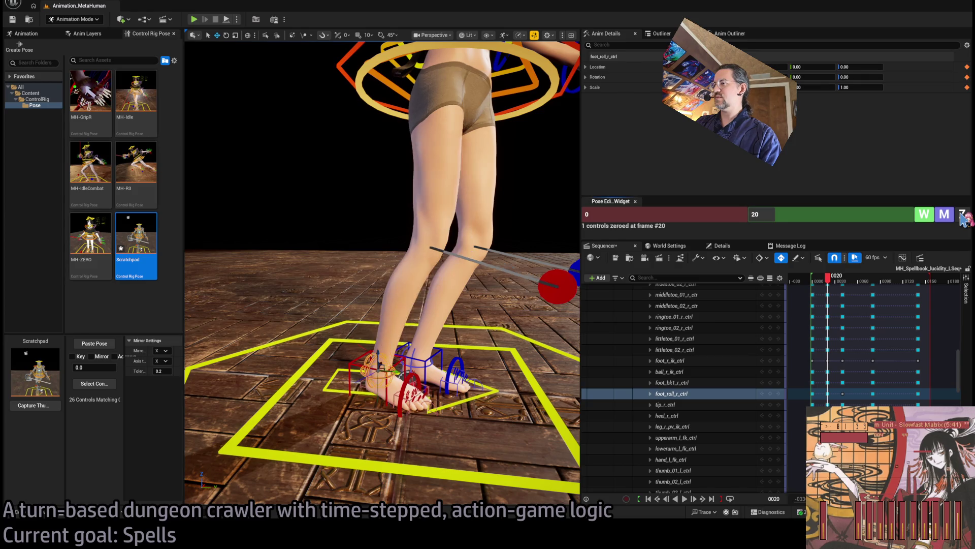
{"action": "left_click", "coordinate": [382, 362]}
Lift and tilt the right foot with foot_r_ik_ctrl, checking it at frame 28
{"action": "mouse_move", "coordinate": [380, 354]}
{"action": "left_mouse_down"}
{"action": "mouse_move", "coordinate": [402, 339]}
{"action": "mouse_move", "coordinate": [377, 292]}
{"action": "mouse_move", "coordinate": [397, 298]}
{"action": "mouse_move", "coordinate": [379, 319]}
{"action": "mouse_move", "coordinate": [300, 308]}
{"action": "left_mouse_up"}
{"action": "mouse_move", "coordinate": [820, 284]}
{"action": "left_mouse_down"}
{"action": "mouse_move", "coordinate": [861, 282]}
{"action": "mouse_move", "coordinate": [831, 288]}
{"action": "left_mouse_up"}
{"action": "mouse_move", "coordinate": [438, 177]}
{"action": "left_mouse_down"}
{"action": "mouse_move", "coordinate": [420, 173]}
{"action": "mouse_move", "coordinate": [441, 167]}
{"action": "left_mouse_up"}
Shift body_ctrl slightly sideways, keying frame 21, then return to frame 20
{"action": "left_click", "coordinate": [426, 175]}
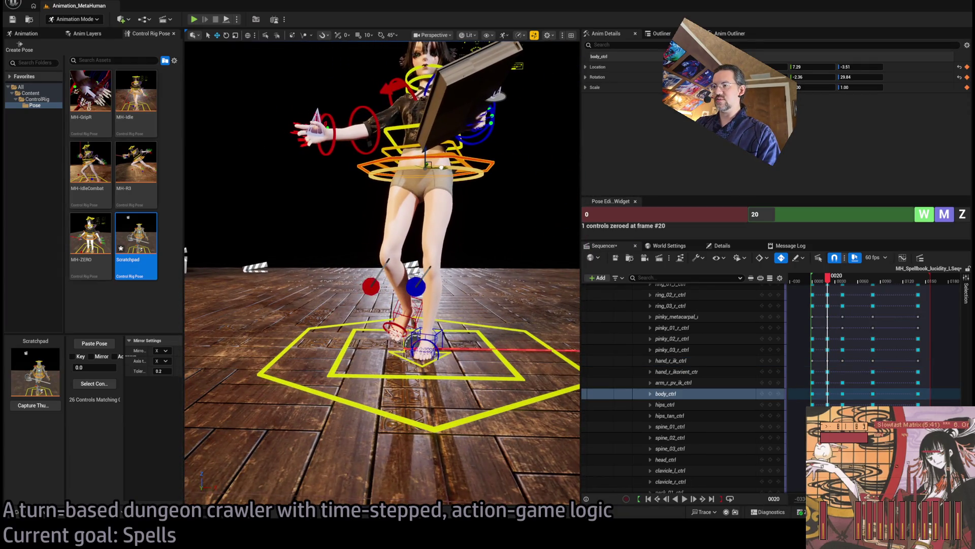
{"action": "mouse_move", "coordinate": [829, 278]}
{"action": "left_mouse_down"}
{"action": "mouse_move", "coordinate": [850, 282]}
{"action": "mouse_move", "coordinate": [833, 282]}
{"action": "left_mouse_up"}
{"action": "left_click_drag", "start_coordinate": [442, 173], "coordinate": [447, 172]}
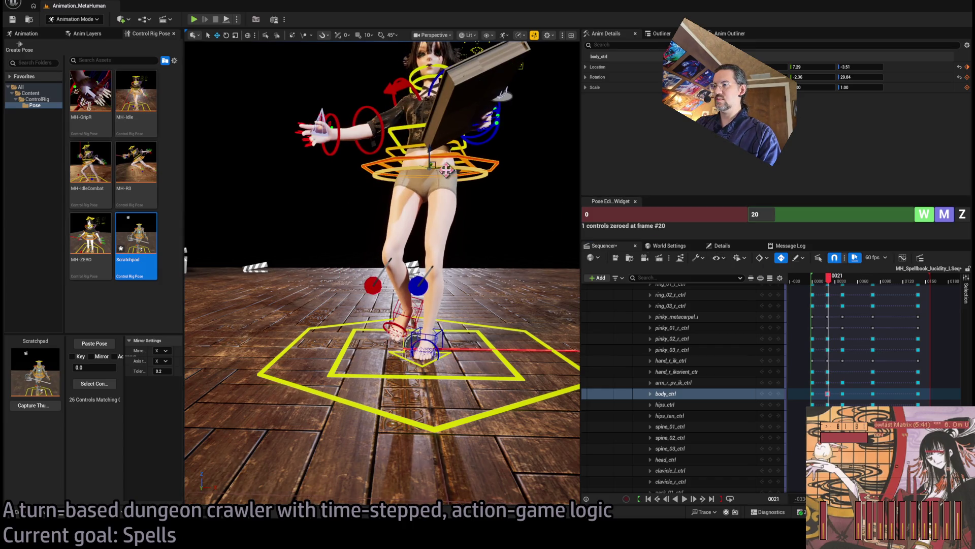
{"action": "left_click_drag", "start_coordinate": [834, 282], "coordinate": [832, 283]}
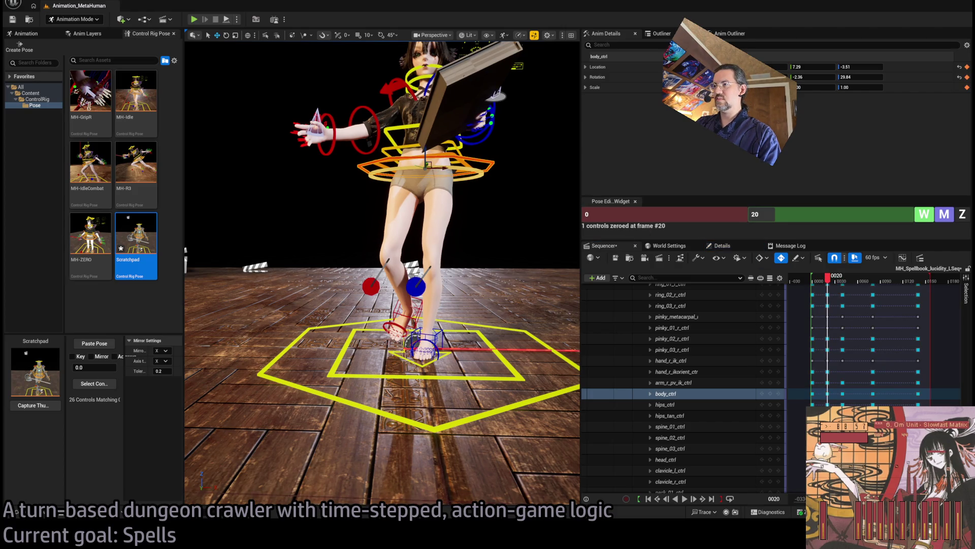
{"action": "left_click", "coordinate": [428, 165]}
{"action": "left_click", "coordinate": [463, 161]}
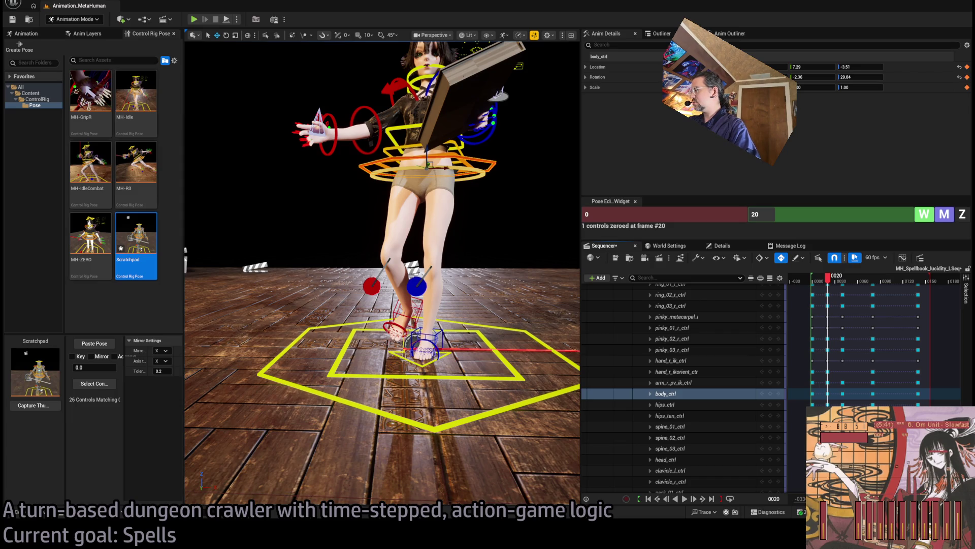
{"action": "scroll", "coordinate": [884, 339], "scroll_direction": "up", "scroll_amount": 2}
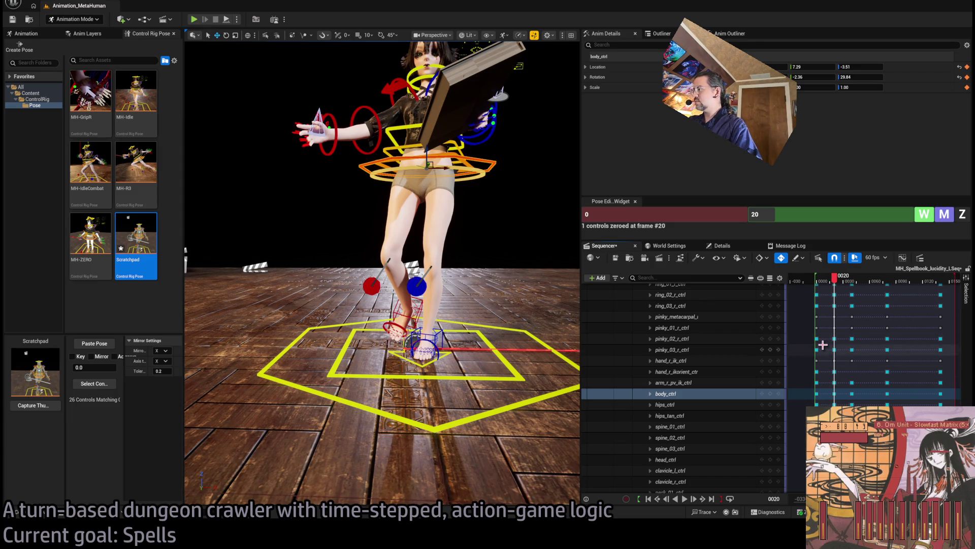
{"action": "scroll", "coordinate": [884, 386], "scroll_direction": "up", "scroll_amount": 1}
{"action": "scroll", "coordinate": [939, 345], "scroll_direction": "up", "scroll_amount": 1}
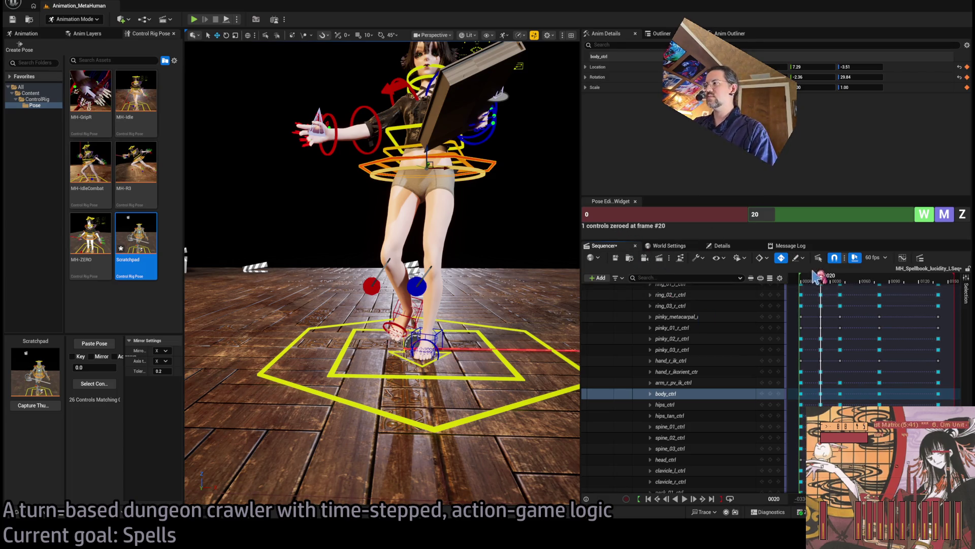
{"action": "mouse_move", "coordinate": [820, 277]}
{"action": "left_mouse_down"}
{"action": "mouse_move", "coordinate": [803, 281]}
{"action": "mouse_move", "coordinate": [843, 278]}
{"action": "left_mouse_up"}
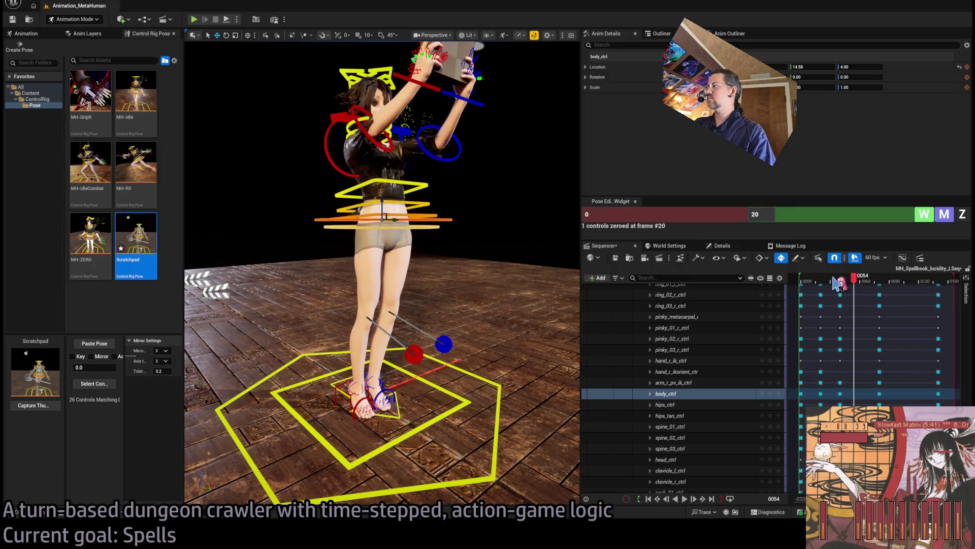
{"action": "left_click", "coordinate": [801, 281]}
{"action": "left_click_drag", "start_coordinate": [803, 285], "coordinate": [846, 279]}
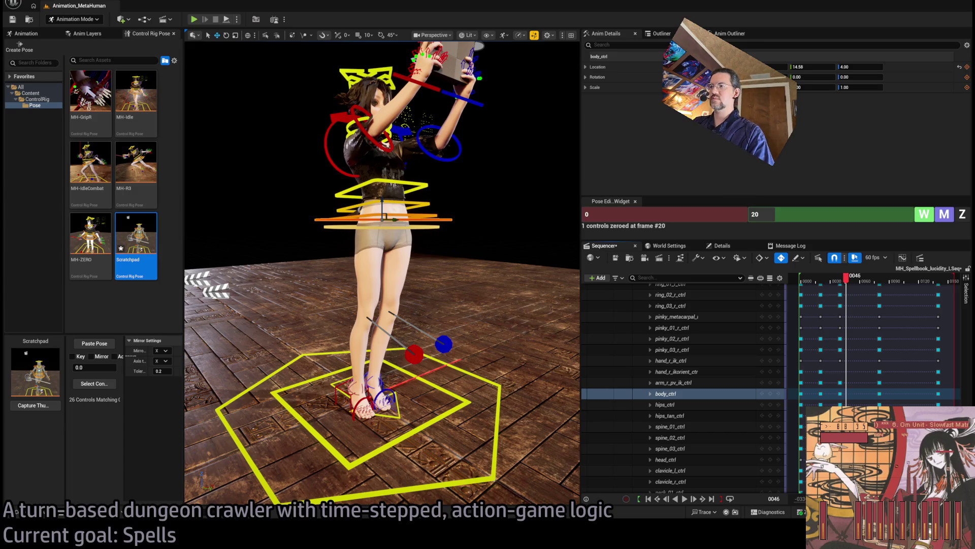
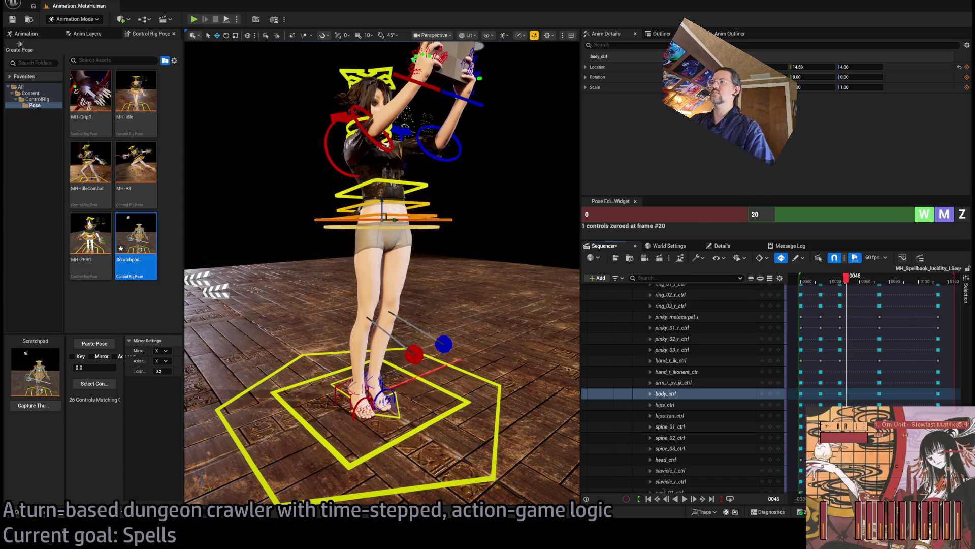
At frame 21, rotate the three spine controls to lean the upper torso and head back
{"action": "mouse_move", "coordinate": [454, 189]}
{"action": "left_mouse_down"}
{"action": "mouse_move", "coordinate": [561, 192]}
{"action": "mouse_move", "coordinate": [446, 205]}
{"action": "left_mouse_up"}
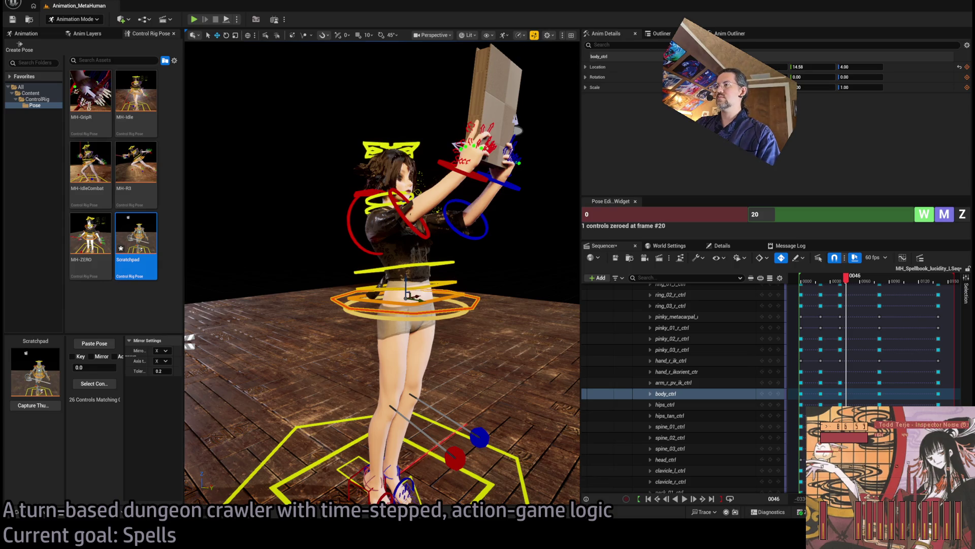
{"action": "mouse_move", "coordinate": [847, 281]}
{"action": "left_mouse_down"}
{"action": "mouse_move", "coordinate": [807, 280]}
{"action": "mouse_move", "coordinate": [821, 278]}
{"action": "left_mouse_up"}
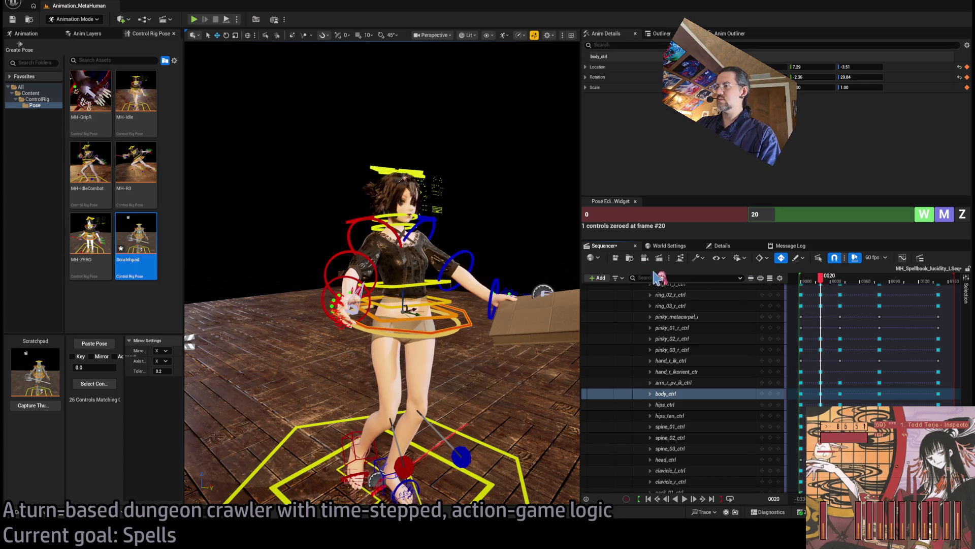
{"action": "mouse_move", "coordinate": [823, 280]}
{"action": "left_mouse_down"}
{"action": "mouse_move", "coordinate": [805, 285]}
{"action": "mouse_move", "coordinate": [857, 282]}
{"action": "mouse_move", "coordinate": [822, 284]}
{"action": "left_mouse_up"}
{"action": "mouse_move", "coordinate": [440, 139]}
{"action": "left_mouse_down"}
{"action": "mouse_move", "coordinate": [409, 143]}
{"action": "mouse_move", "coordinate": [440, 138]}
{"action": "mouse_move", "coordinate": [421, 92]}
{"action": "left_mouse_up"}
{"action": "mouse_move", "coordinate": [818, 280]}
{"action": "left_mouse_down"}
{"action": "mouse_move", "coordinate": [804, 283]}
{"action": "mouse_move", "coordinate": [856, 283]}
{"action": "mouse_move", "coordinate": [801, 286]}
{"action": "mouse_move", "coordinate": [827, 294]}
{"action": "left_mouse_up"}
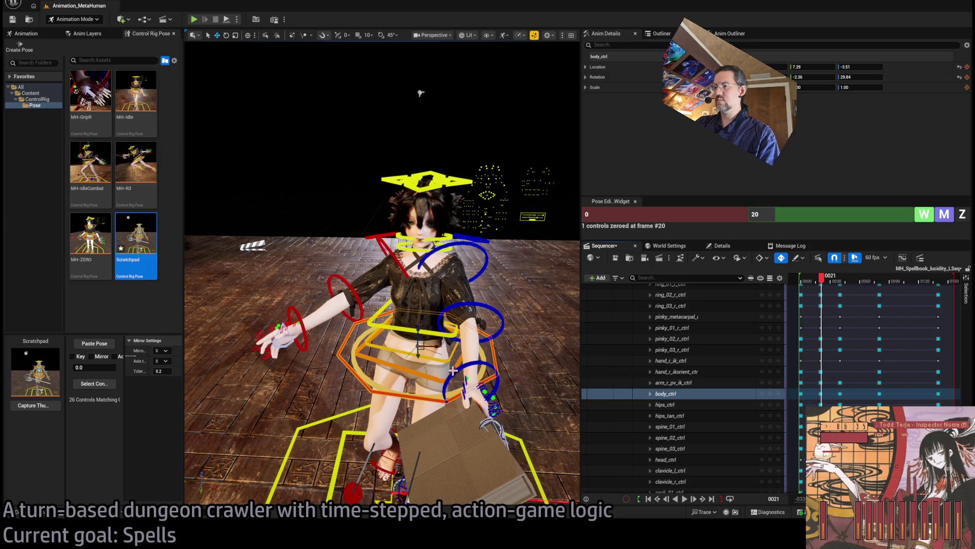
{"action": "left_click", "coordinate": [432, 360]}
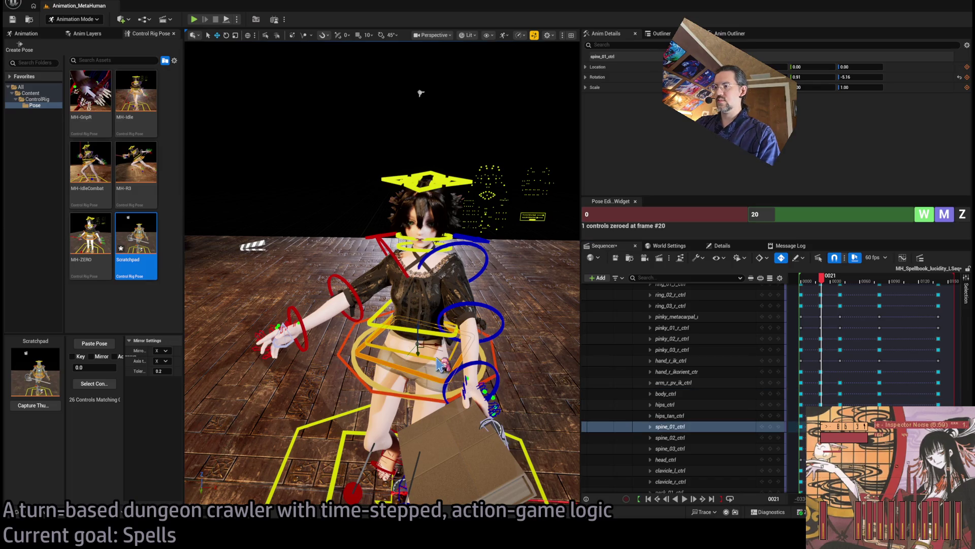
{"action": "left_click", "coordinate": [439, 337], "text": "ctrl"}
{"action": "left_click", "coordinate": [442, 337], "text": "ctrl"}
{"action": "scroll", "coordinate": [419, 233], "scroll_direction": "down", "scroll_amount": 5}
{"action": "scroll", "coordinate": [419, 232], "scroll_direction": "up", "scroll_amount": 3}
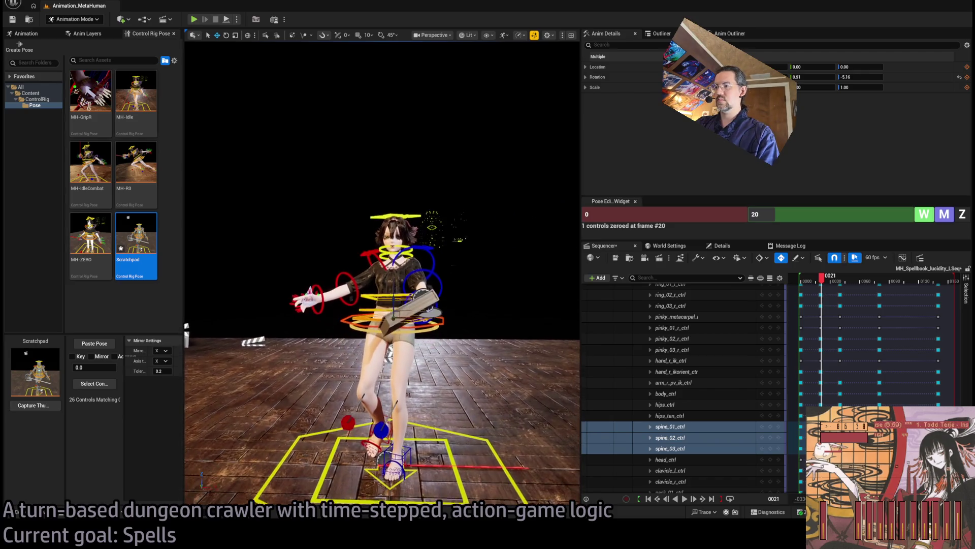
{"action": "key", "text": "e"}
{"action": "left_click_drag", "start_coordinate": [405, 292], "coordinate": [395, 313]}
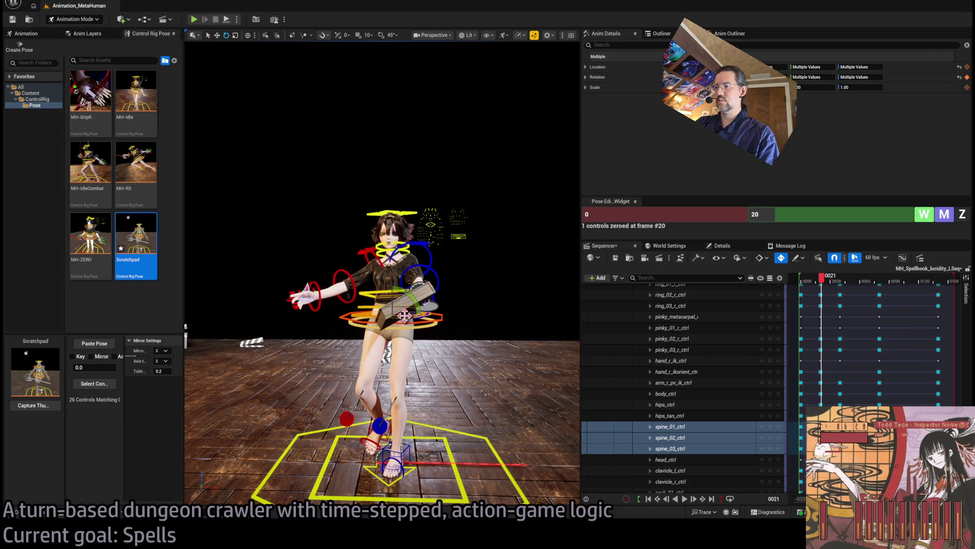
Rotate hand_l_fk_ctrl so the left hand tilts the book
{"action": "scroll", "coordinate": [404, 315], "scroll_direction": "up", "scroll_amount": 2}
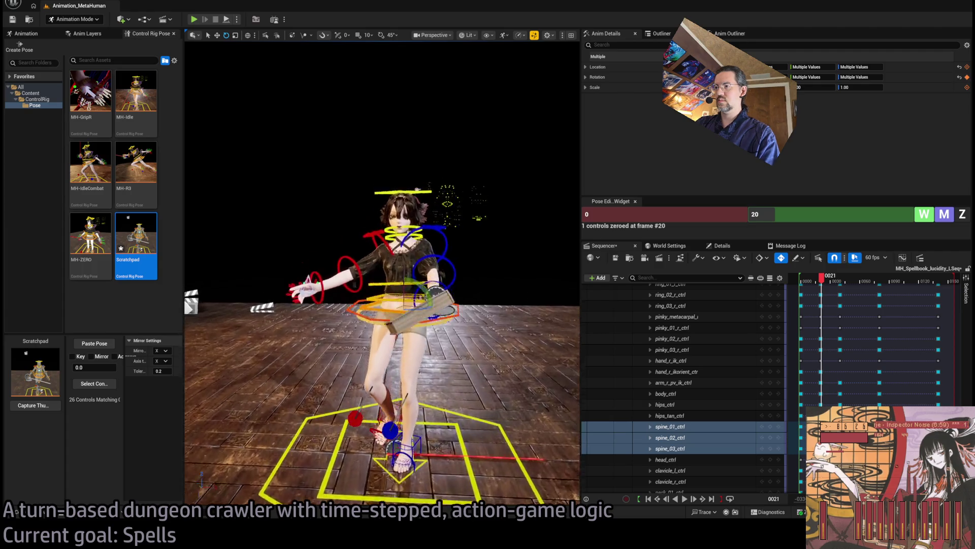
{"action": "scroll", "coordinate": [453, 378], "scroll_direction": "up", "scroll_amount": 2}
{"action": "left_click", "coordinate": [463, 387]}
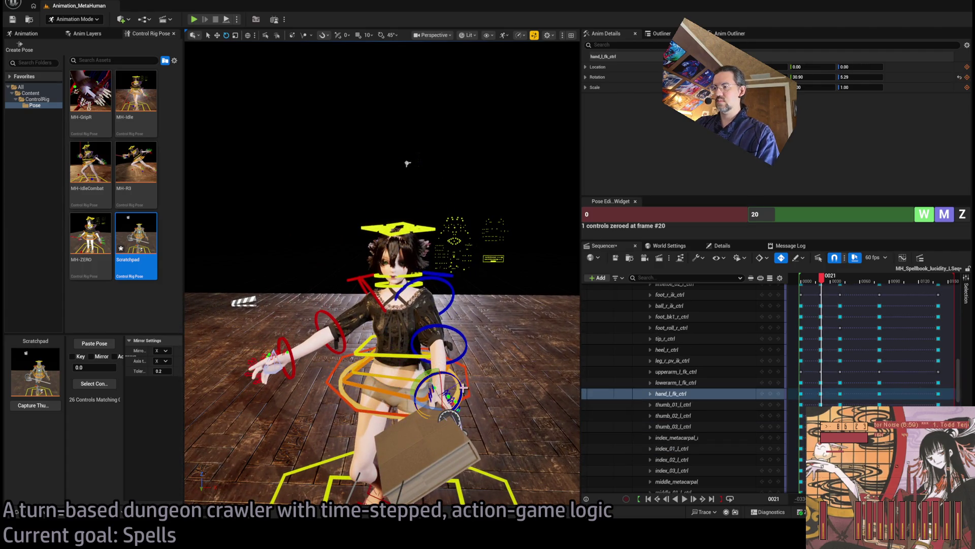
{"action": "mouse_move", "coordinate": [464, 408]}
{"action": "left_mouse_down"}
{"action": "mouse_move", "coordinate": [426, 406]}
{"action": "mouse_move", "coordinate": [444, 397]}
{"action": "left_mouse_up"}
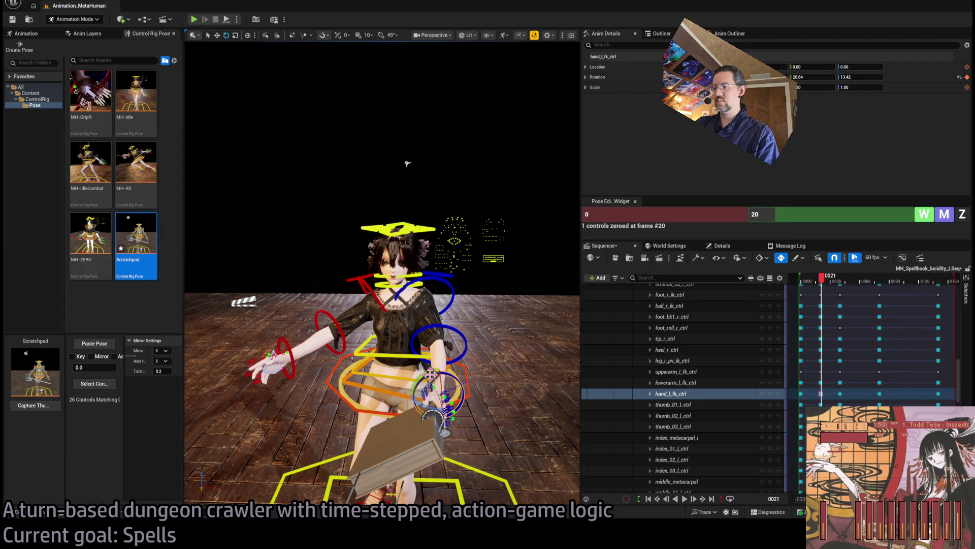
{"action": "mouse_move", "coordinate": [407, 164]}
{"action": "left_mouse_down"}
{"action": "mouse_move", "coordinate": [212, 137]}
{"action": "mouse_move", "coordinate": [270, 124]}
{"action": "mouse_move", "coordinate": [305, 132]}
{"action": "mouse_move", "coordinate": [355, 153]}
{"action": "mouse_move", "coordinate": [342, 170]}
{"action": "left_mouse_up"}
{"action": "left_click", "coordinate": [378, 257]}
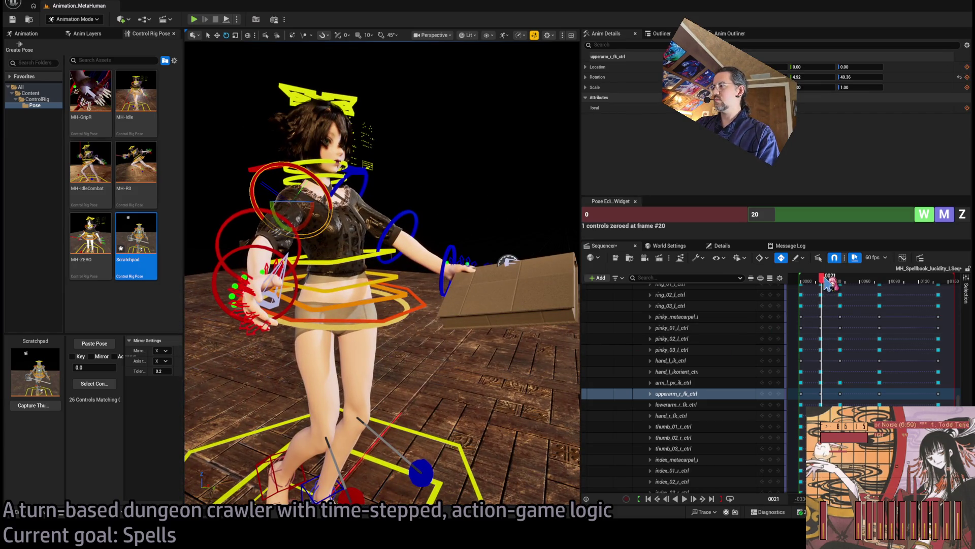
{"action": "scroll", "coordinate": [727, 362], "scroll_direction": "up", "scroll_amount": 15}
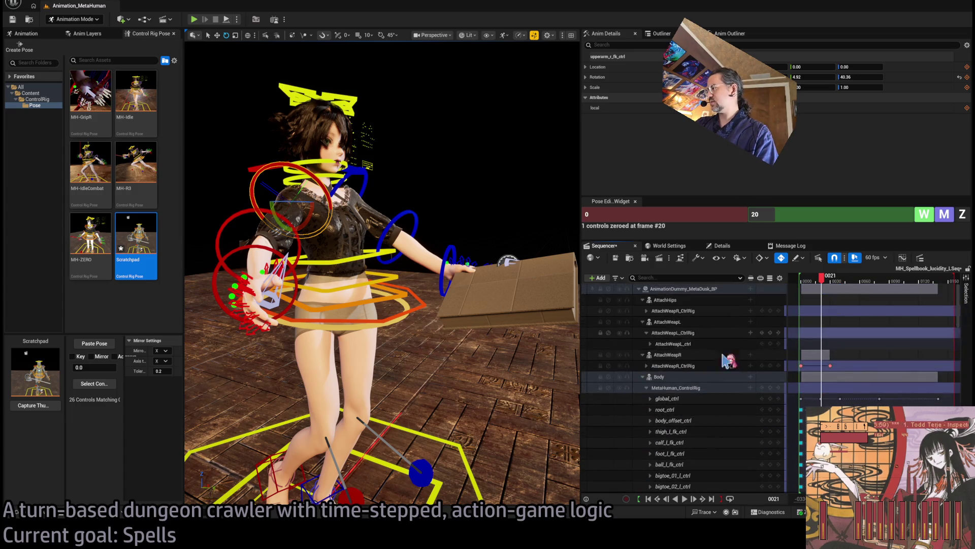
Collapse the MetaHuman_ControlRig track and delete its stray key at frame 21
{"action": "left_click", "coordinate": [655, 389]}
{"action": "left_click", "coordinate": [648, 388]}
{"action": "scroll", "coordinate": [874, 345], "scroll_direction": "up", "scroll_amount": 5}
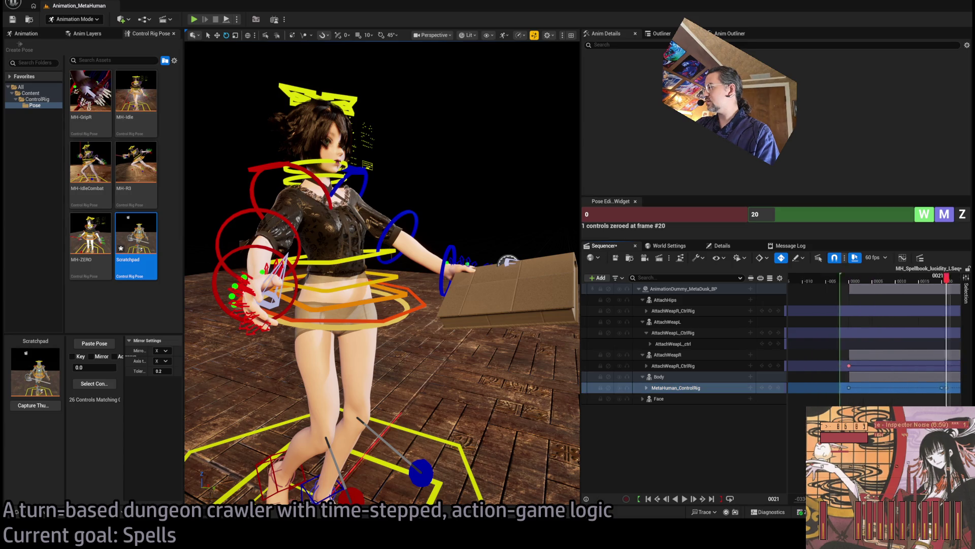
{"action": "left_click", "coordinate": [884, 389]}
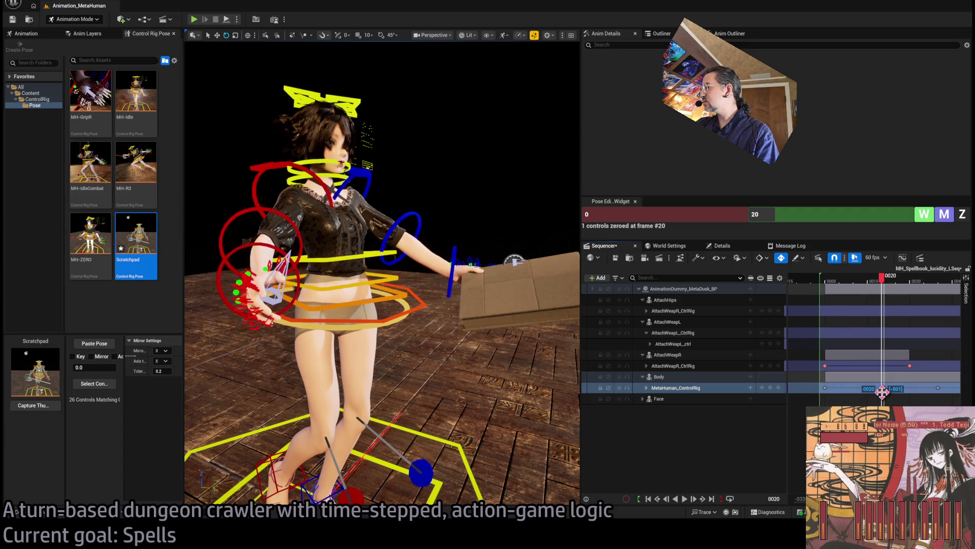
{"action": "key", "text": "Delete"}
{"action": "scroll", "coordinate": [885, 389], "scroll_direction": "down", "scroll_amount": 3}
{"action": "scroll", "coordinate": [857, 278], "scroll_direction": "up", "scroll_amount": 1}
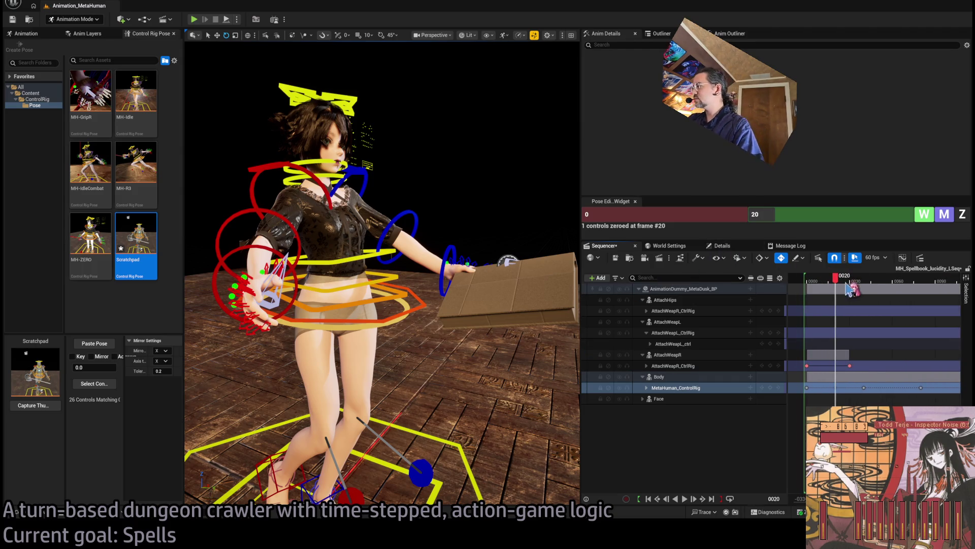
Expand the rig track and rotate upperarm_r_fk_ctrl down toward her side
{"action": "left_click", "coordinate": [647, 388]}
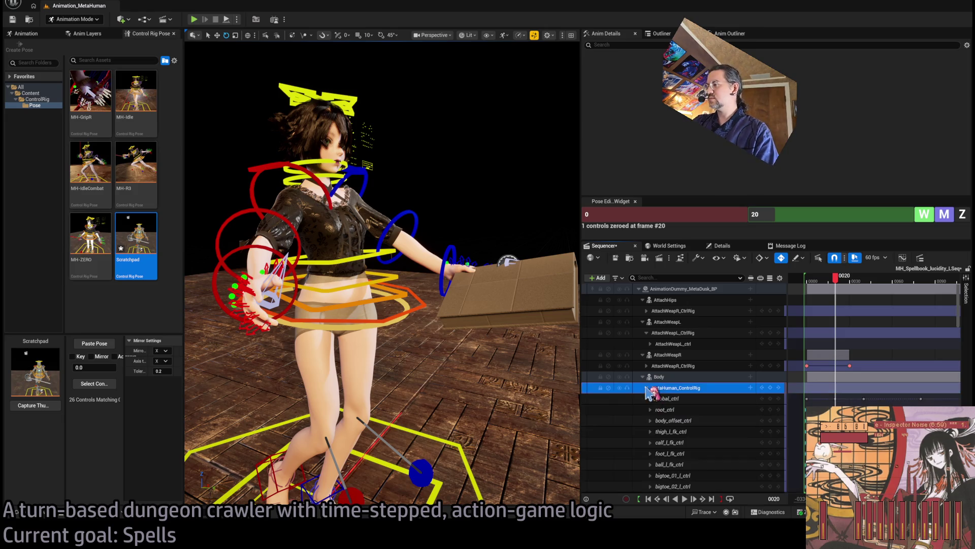
{"action": "left_click_drag", "start_coordinate": [401, 255], "coordinate": [325, 258]}
{"action": "left_click_drag", "start_coordinate": [847, 282], "coordinate": [838, 294]}
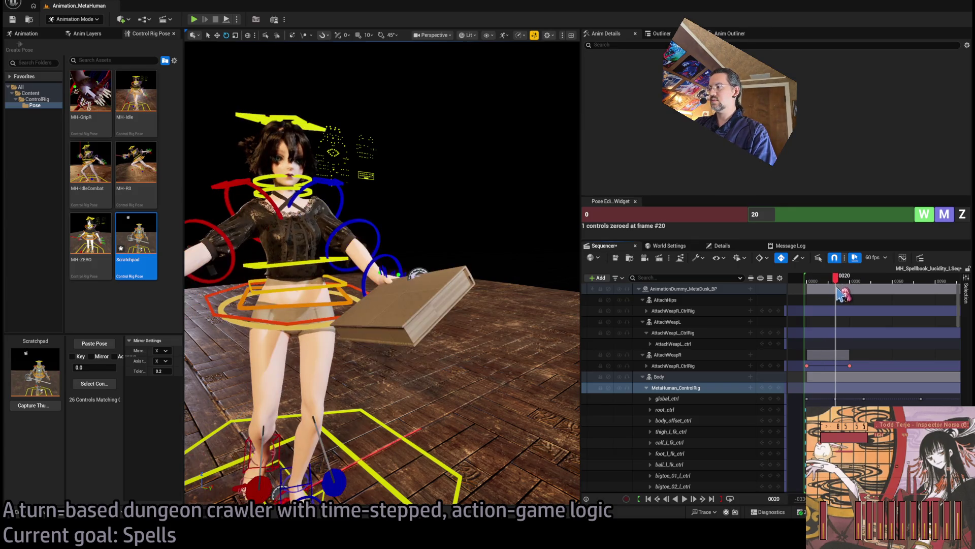
{"action": "mouse_move", "coordinate": [415, 283]}
{"action": "left_mouse_down"}
{"action": "mouse_move", "coordinate": [369, 216]}
{"action": "mouse_move", "coordinate": [238, 331]}
{"action": "mouse_move", "coordinate": [226, 167]}
{"action": "left_mouse_up"}
{"action": "left_click", "coordinate": [360, 197]}
{"action": "left_click_drag", "start_coordinate": [837, 288], "coordinate": [833, 288]}
{"action": "left_click_drag", "start_coordinate": [833, 285], "coordinate": [836, 290]}
{"action": "mouse_move", "coordinate": [376, 226]}
{"action": "left_mouse_down"}
{"action": "mouse_move", "coordinate": [357, 256]}
{"action": "mouse_move", "coordinate": [472, 239]}
{"action": "left_mouse_up"}
{"action": "scroll", "coordinate": [381, 275], "scroll_direction": "up", "scroll_amount": 2}
{"action": "left_click", "coordinate": [443, 321]}
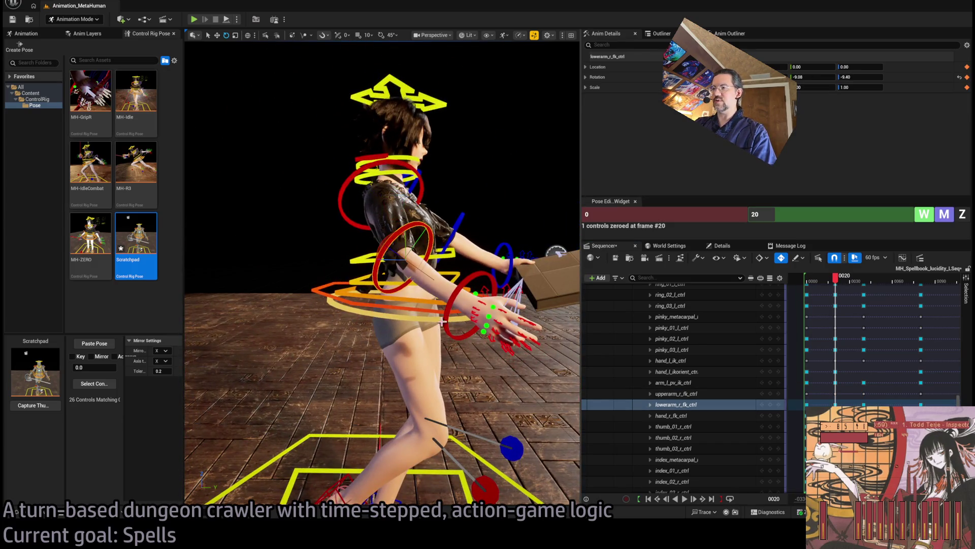
Bend the right forearm down at frame 20 and play the animation back to check it
{"action": "mouse_move", "coordinate": [385, 244]}
{"action": "left_mouse_down"}
{"action": "mouse_move", "coordinate": [393, 260]}
{"action": "mouse_move", "coordinate": [203, 242]}
{"action": "mouse_move", "coordinate": [335, 213]}
{"action": "mouse_move", "coordinate": [356, 194]}
{"action": "left_mouse_up"}
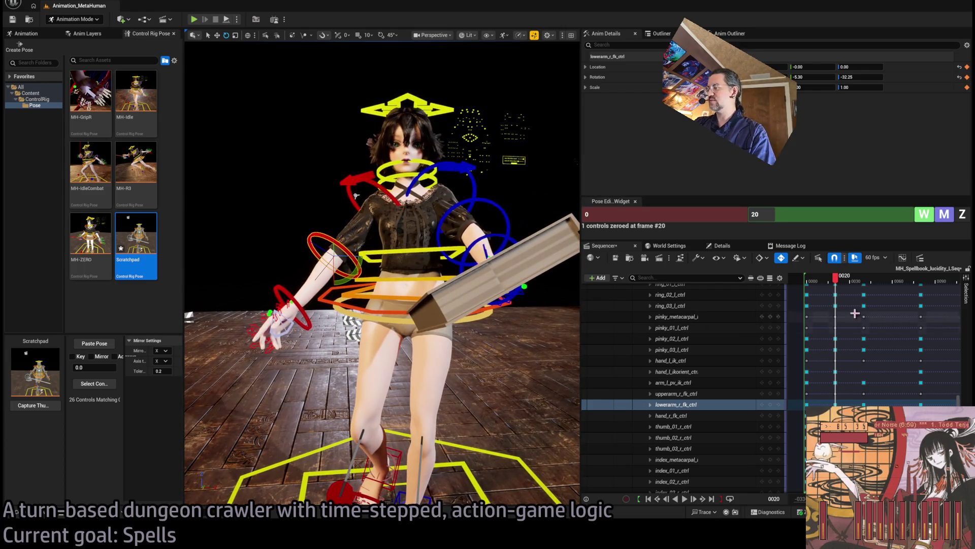
{"action": "mouse_move", "coordinate": [836, 279]}
{"action": "left_mouse_down"}
{"action": "mouse_move", "coordinate": [813, 280]}
{"action": "mouse_move", "coordinate": [877, 281]}
{"action": "mouse_move", "coordinate": [813, 295]}
{"action": "left_mouse_up"}
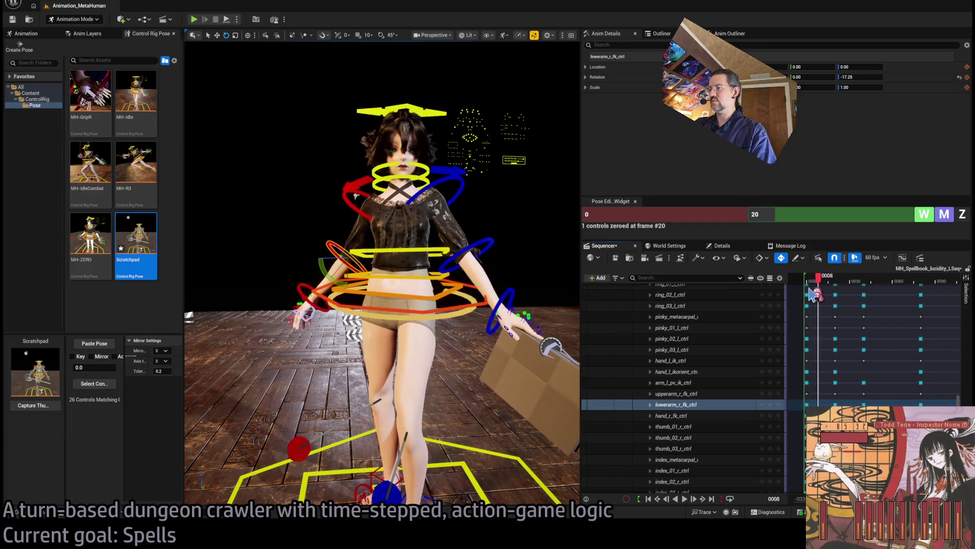
{"action": "key", "text": "space"}
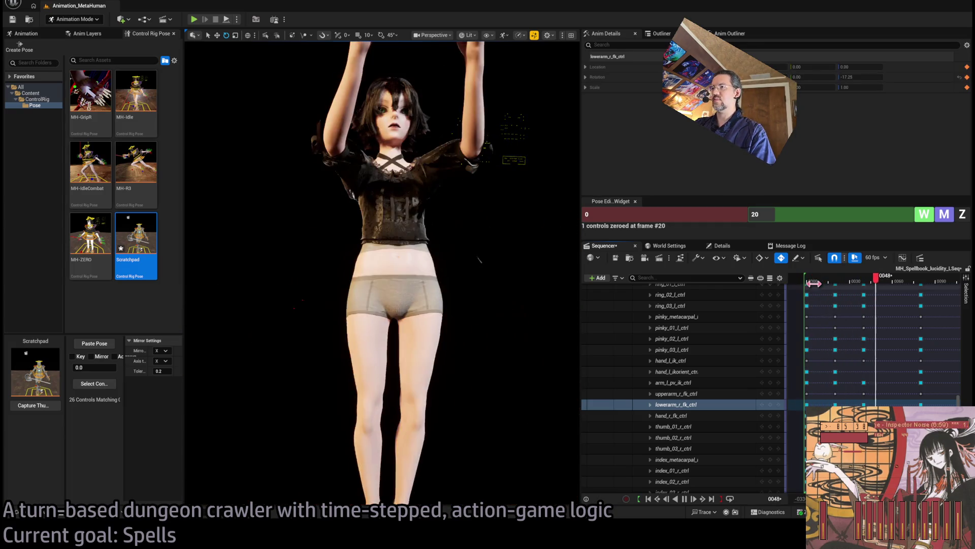
{"action": "left_click", "coordinate": [814, 281]}
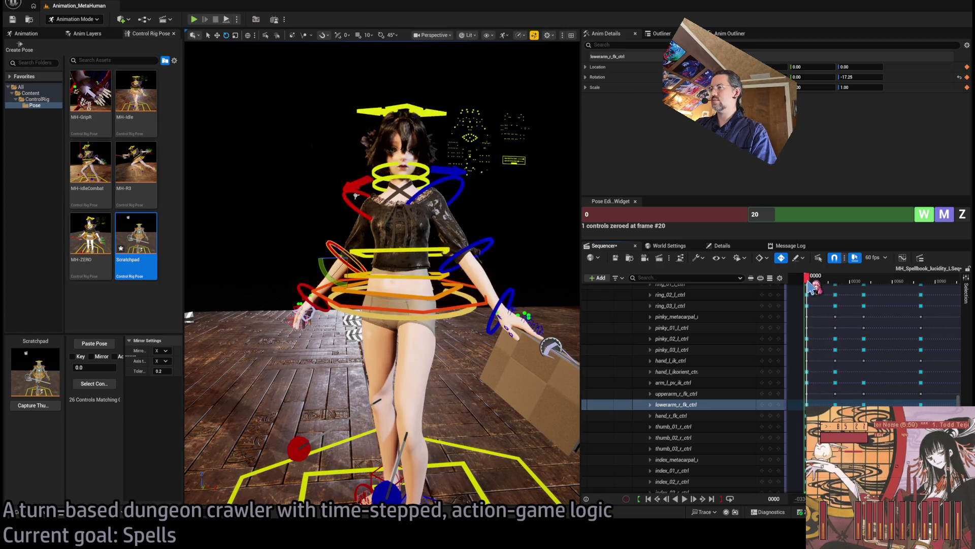
{"action": "key", "text": "space"}
{"action": "key", "text": "space"}
{"action": "left_click", "coordinate": [836, 281]}
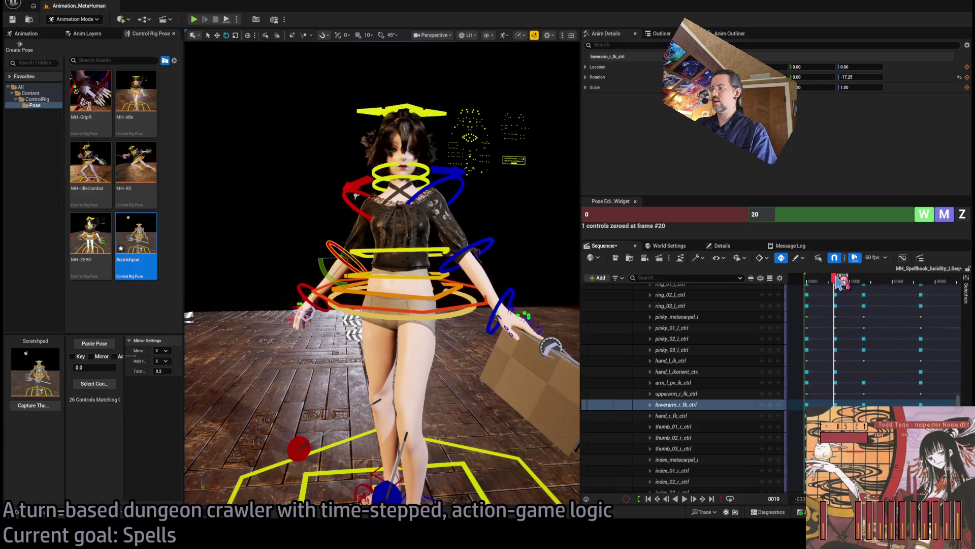
{"action": "left_click_drag", "start_coordinate": [838, 280], "coordinate": [839, 280]}
Rotate head_ctrl to turn the head further, then preview frames 20 to 46
{"action": "left_click_drag", "start_coordinate": [356, 195], "coordinate": [231, 199]}
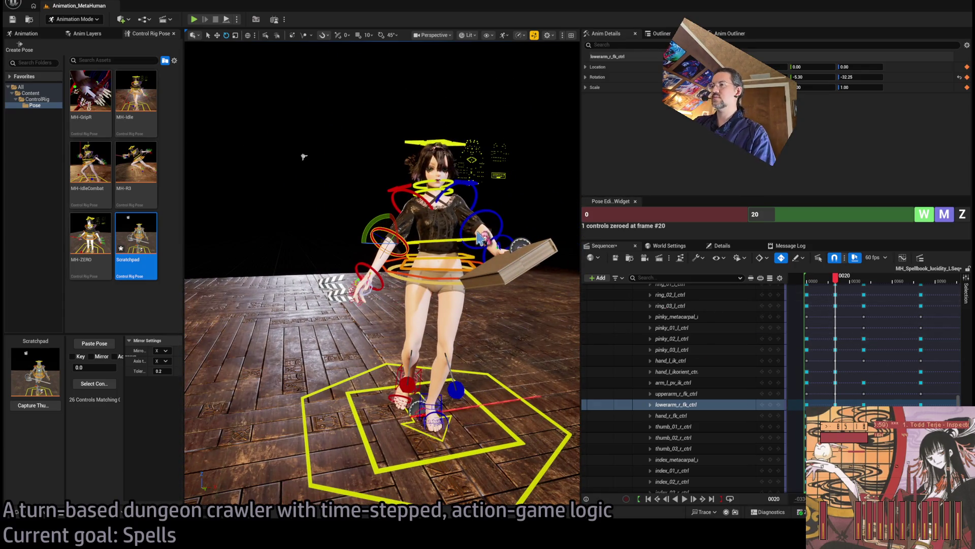
{"action": "left_click_drag", "start_coordinate": [842, 280], "coordinate": [843, 281]}
{"action": "left_click_drag", "start_coordinate": [488, 256], "coordinate": [433, 239]}
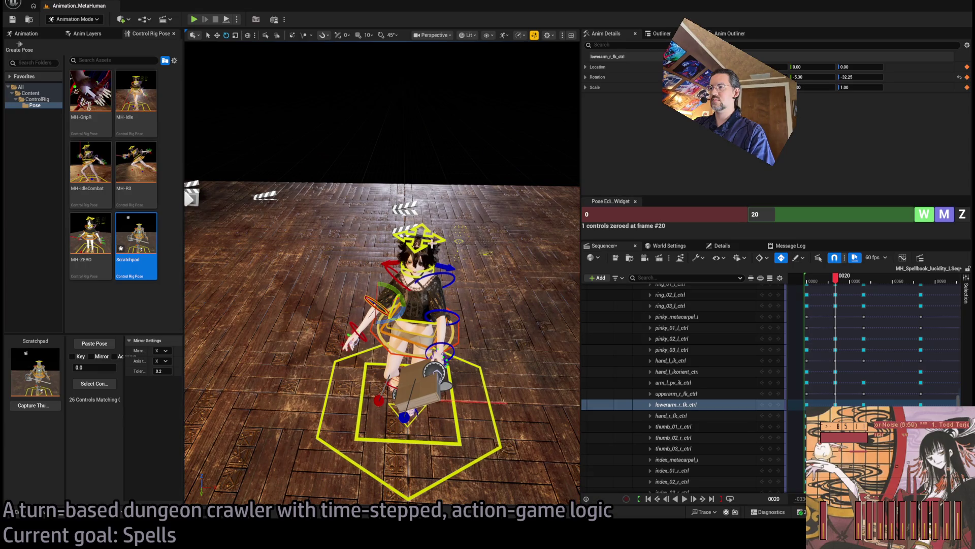
{"action": "left_click", "coordinate": [432, 243]}
{"action": "left_click_drag", "start_coordinate": [404, 269], "coordinate": [412, 268]}
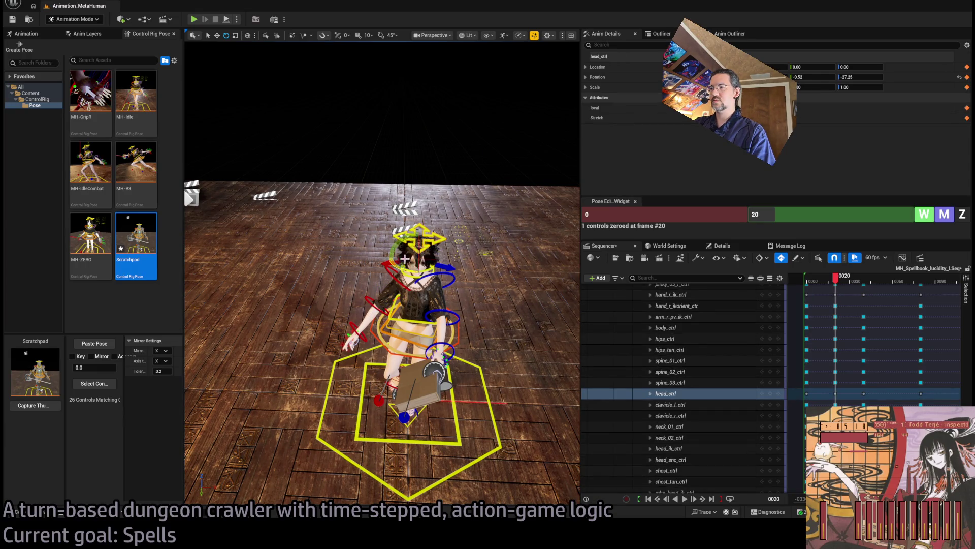
{"action": "mouse_move", "coordinate": [838, 286]}
{"action": "left_mouse_down"}
{"action": "mouse_move", "coordinate": [815, 286]}
{"action": "mouse_move", "coordinate": [877, 286]}
{"action": "mouse_move", "coordinate": [854, 288]}
{"action": "left_mouse_up"}
{"action": "scroll", "coordinate": [652, 396], "scroll_direction": "up", "scroll_amount": 10}
Collapse the MetaHuman_ControlRig track in Sequencer
{"action": "left_click", "coordinate": [646, 388]}
{"action": "left_click", "coordinate": [647, 388]}
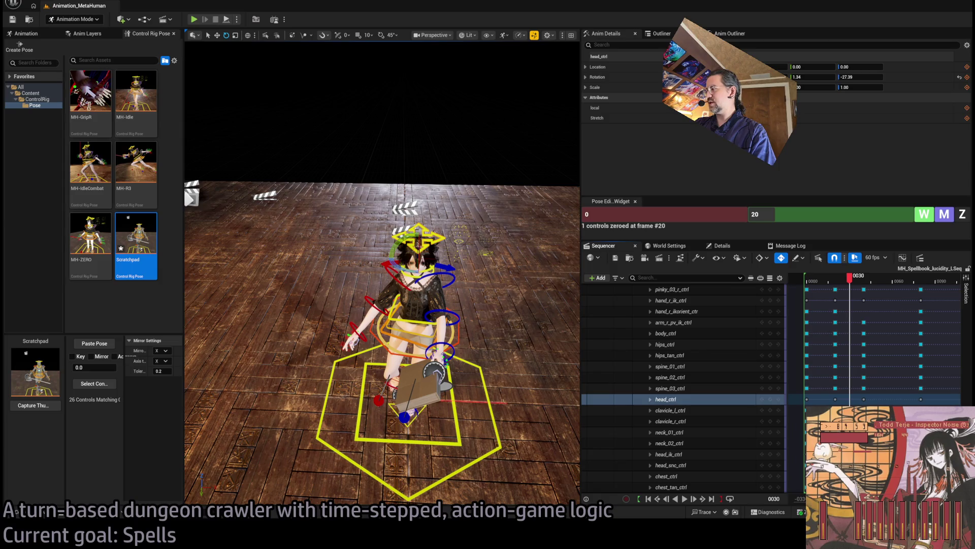
{"action": "scroll", "coordinate": [660, 386], "scroll_direction": "up", "scroll_amount": 5}
{"action": "left_click", "coordinate": [647, 388]}
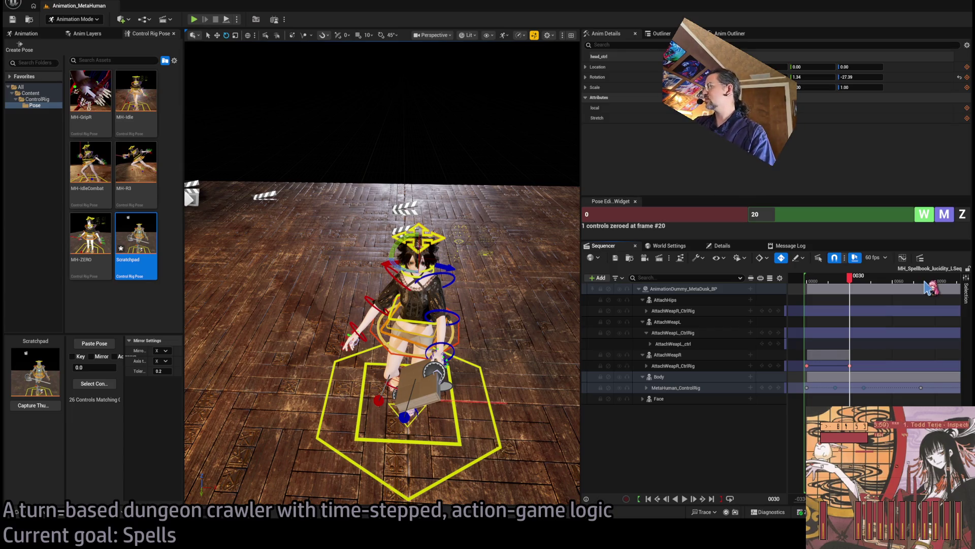
Move the MetaHuman_ControlRig key at frame 30 later and scrub nearby frames to check the pose
{"action": "key", "text": "ctrl+z"}
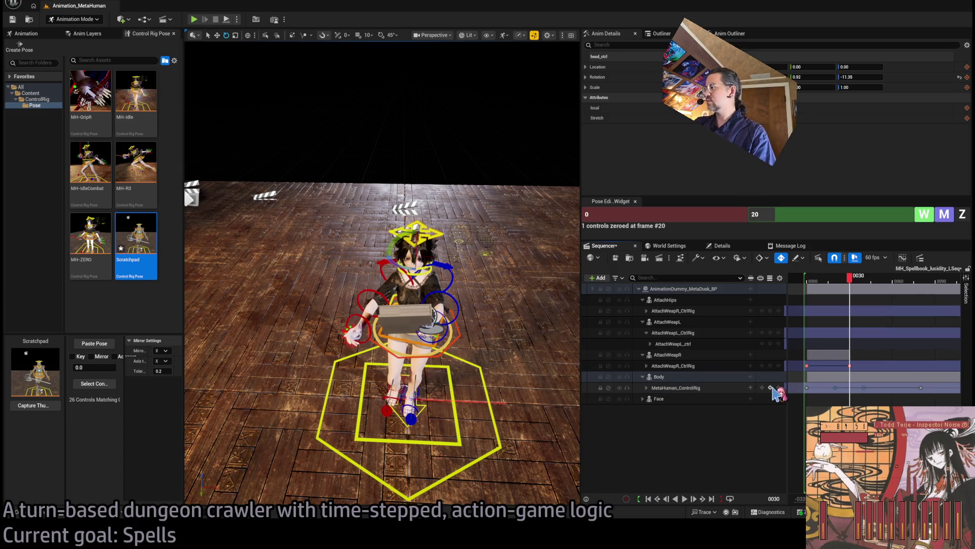
{"action": "left_click", "coordinate": [770, 388]}
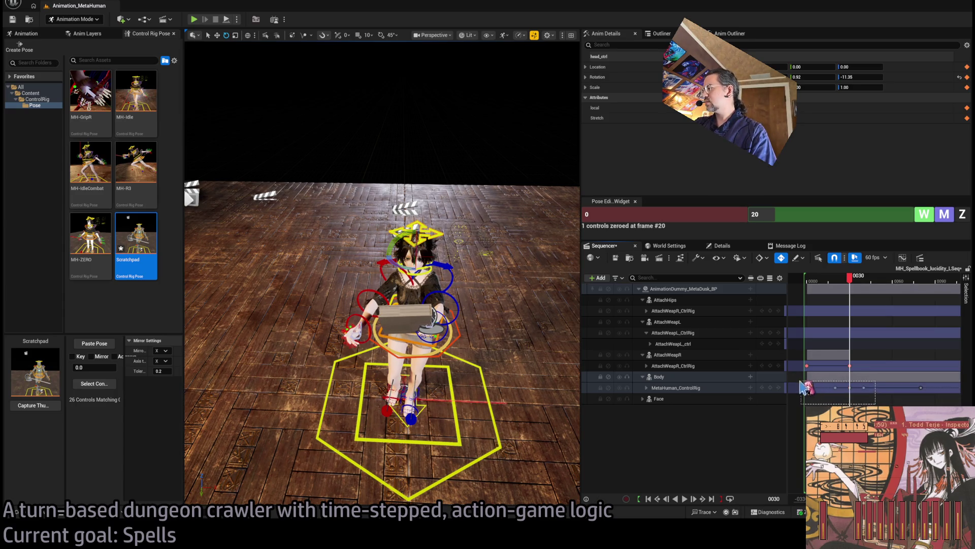
{"action": "left_click_drag", "start_coordinate": [849, 388], "coordinate": [868, 387]}
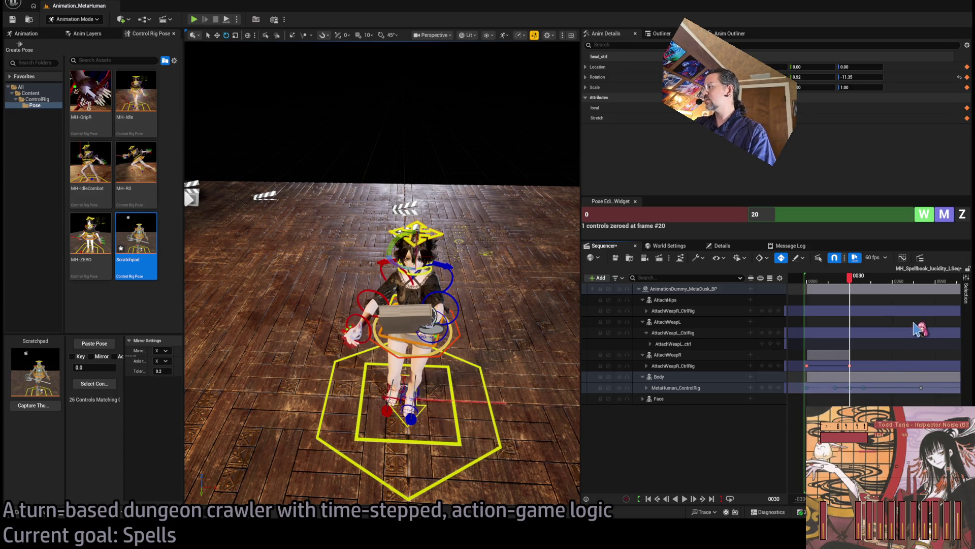
{"action": "mouse_move", "coordinate": [859, 283]}
{"action": "left_mouse_down"}
{"action": "mouse_move", "coordinate": [834, 283]}
{"action": "mouse_move", "coordinate": [876, 286]}
{"action": "mouse_move", "coordinate": [856, 287]}
{"action": "left_mouse_up"}
{"action": "scroll", "coordinate": [381, 305], "scroll_direction": "up", "scroll_amount": 10}
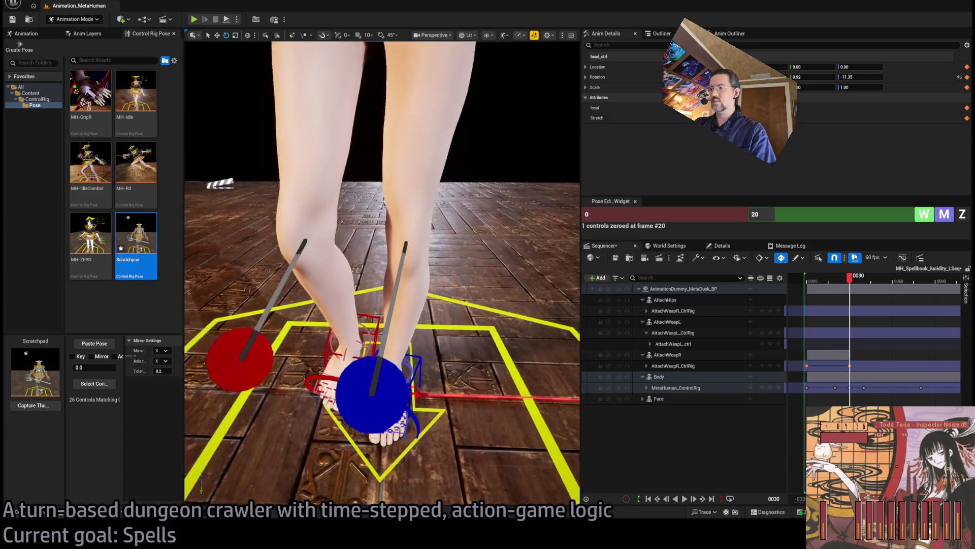
{"action": "scroll", "coordinate": [381, 273], "scroll_direction": "down", "scroll_amount": 2}
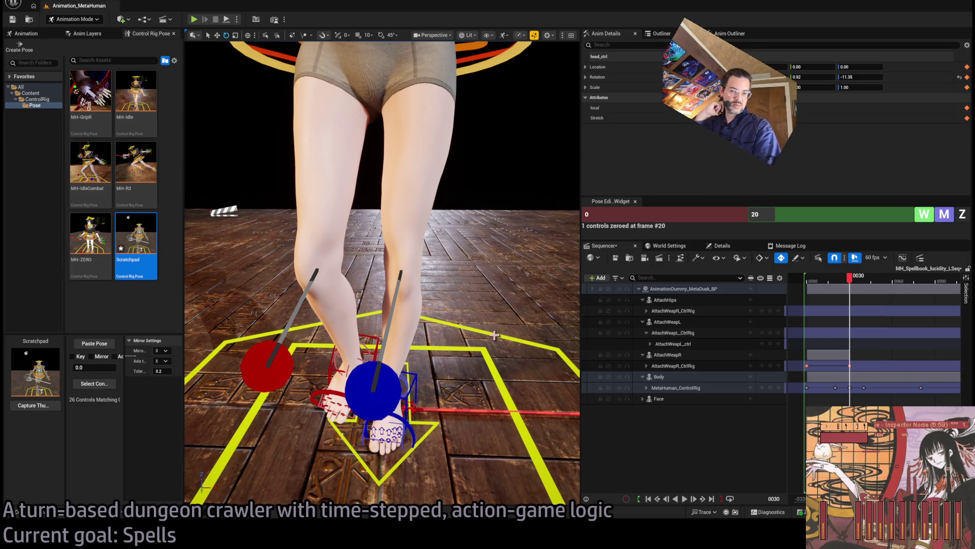
Key foot_l_ik_ctrl with Pose Editor blend values 40 and 30
{"action": "left_click_drag", "start_coordinate": [494, 336], "coordinate": [489, 369]}
{"action": "left_click", "coordinate": [489, 369]}
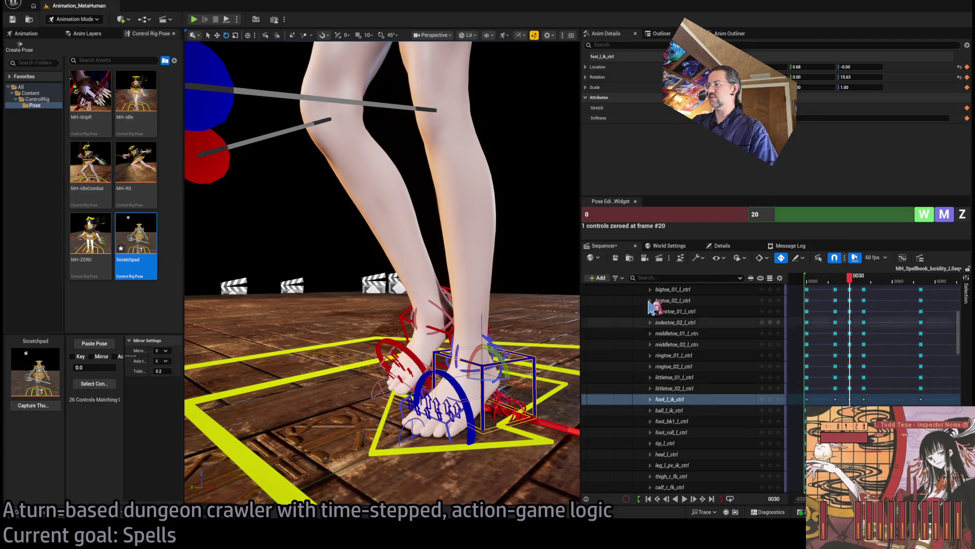
{"action": "left_click", "coordinate": [666, 215]}
{"action": "key", "text": "Return"}
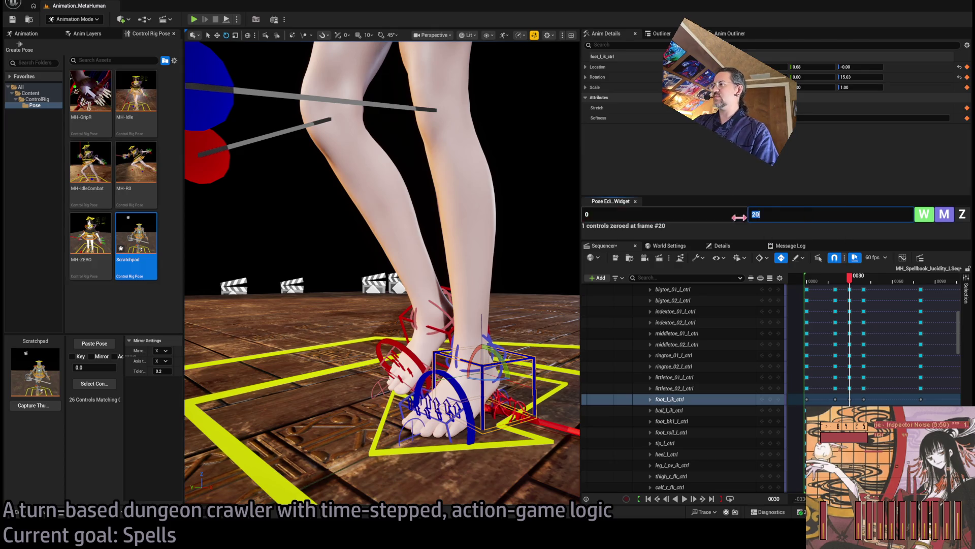
{"action": "left_click", "coordinate": [714, 218]}
{"action": "type", "text": "30"}
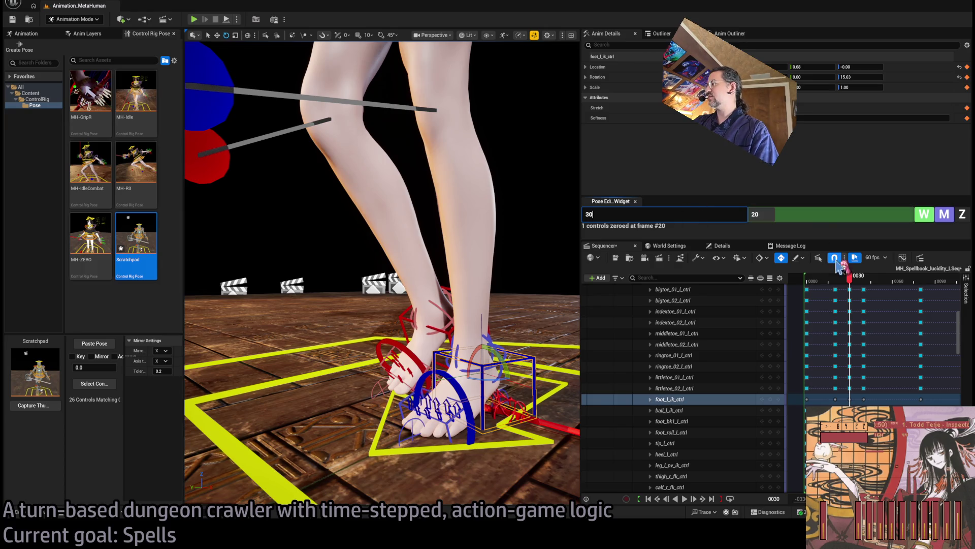
{"action": "left_click_drag", "start_coordinate": [852, 284], "coordinate": [857, 289]}
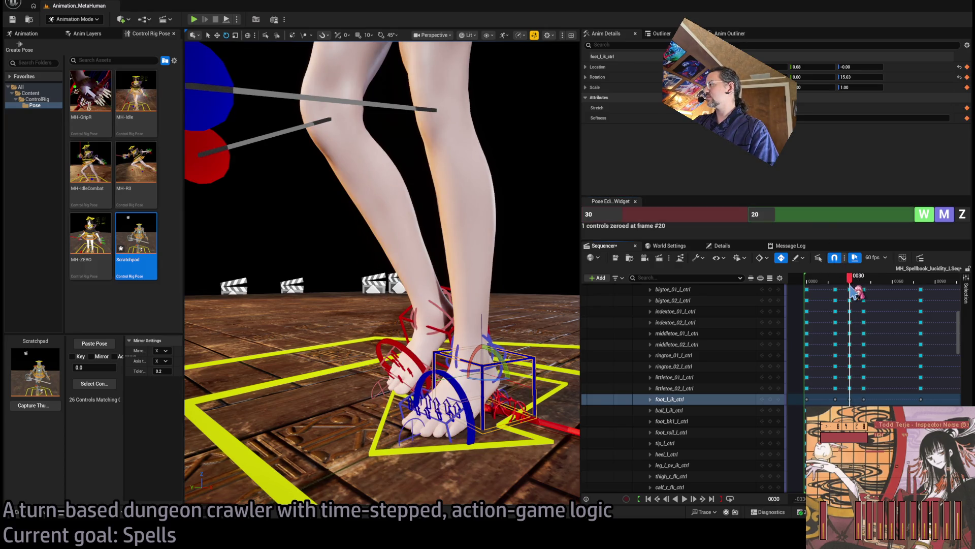
{"action": "left_click", "coordinate": [687, 213]}
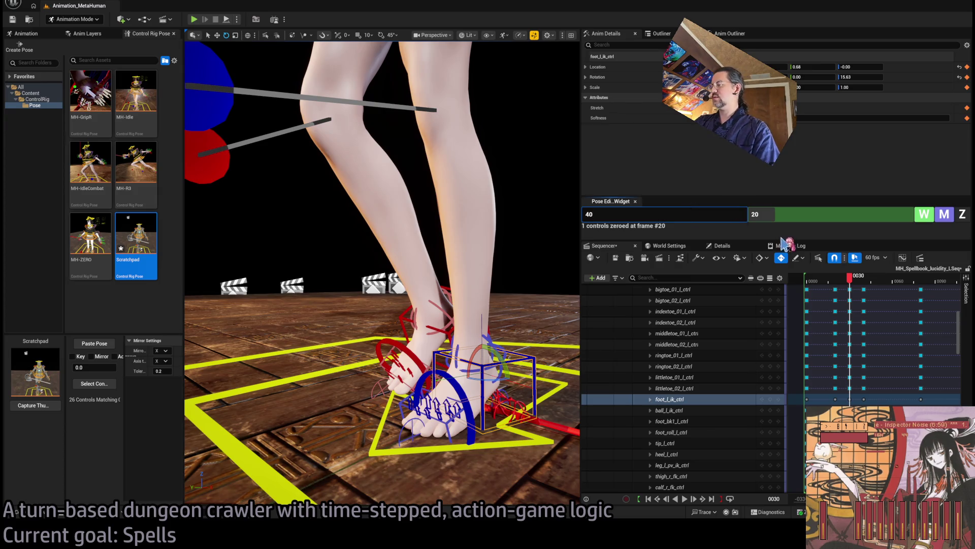
{"action": "left_click", "coordinate": [791, 212]}
{"action": "type", "text": "30"}
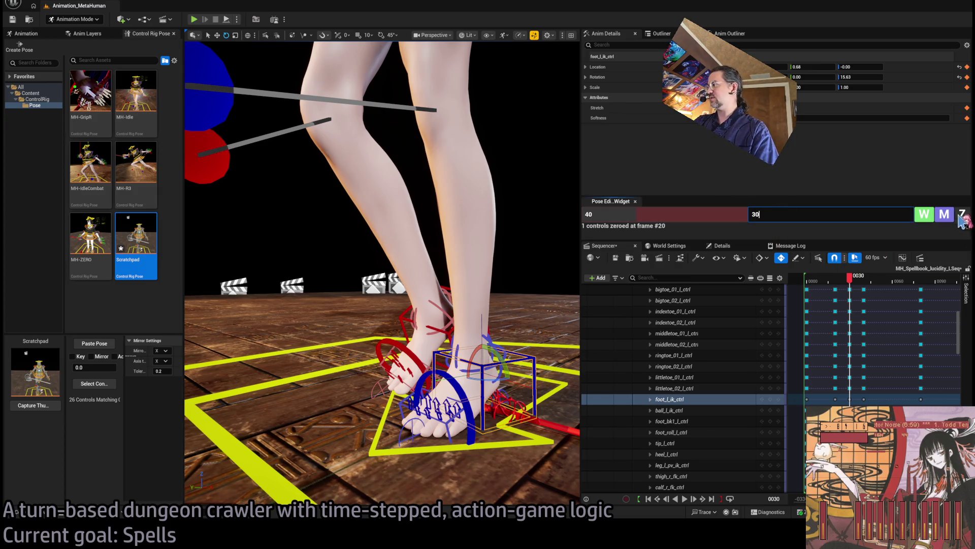
{"action": "left_click", "coordinate": [934, 221]}
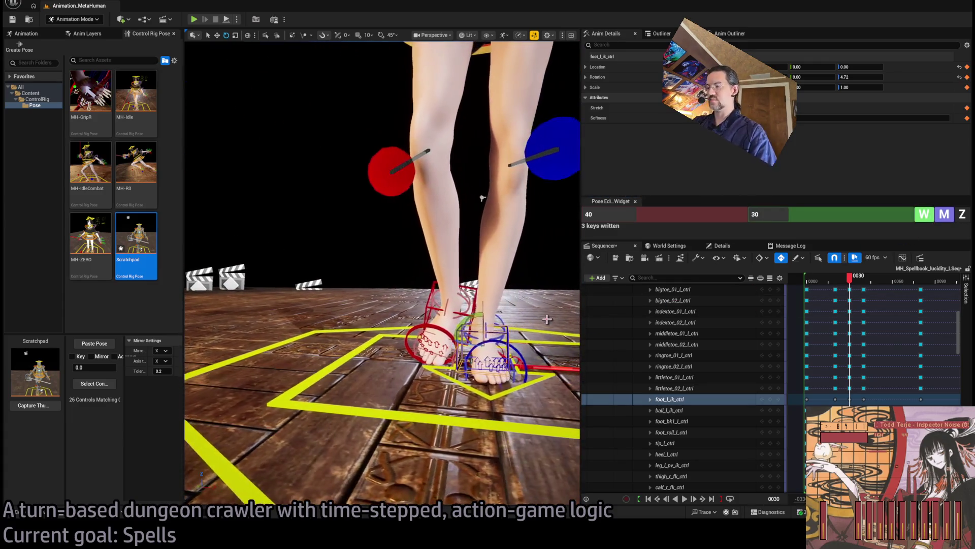
Bring the right foot beside the left, then move body_ctrl slightly left
{"action": "left_click", "coordinate": [459, 313]}
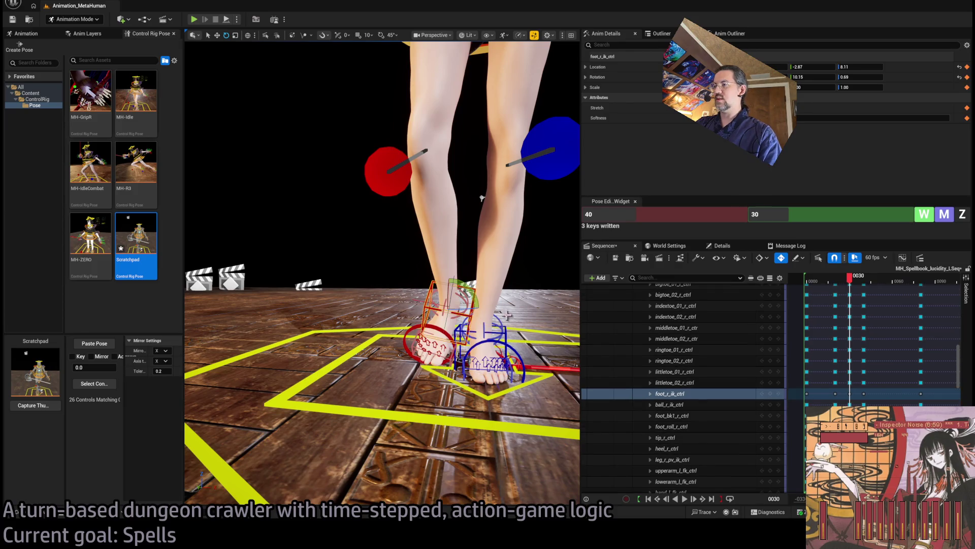
{"action": "left_click", "coordinate": [934, 221]}
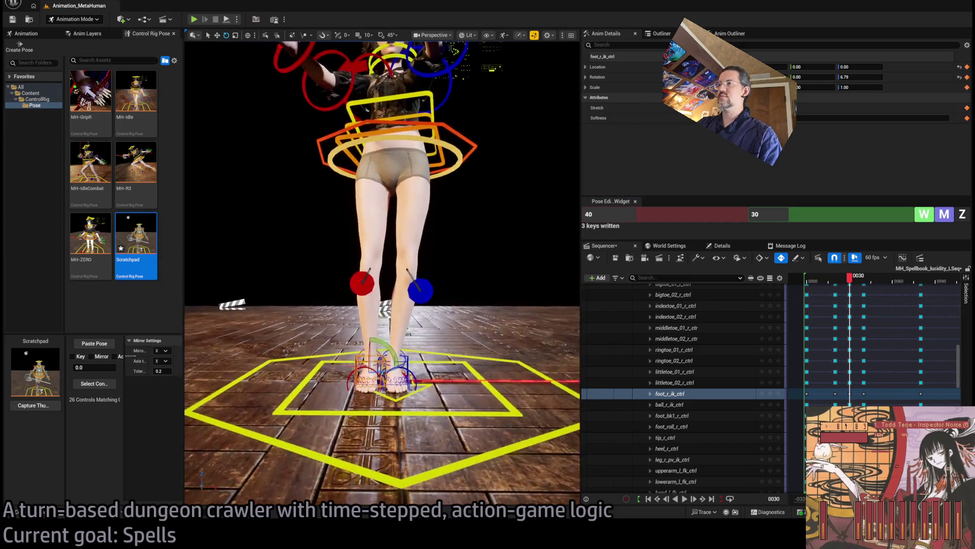
{"action": "left_click", "coordinate": [386, 208]}
{"action": "key", "text": "w"}
{"action": "left_click_drag", "start_coordinate": [403, 237], "coordinate": [399, 238]}
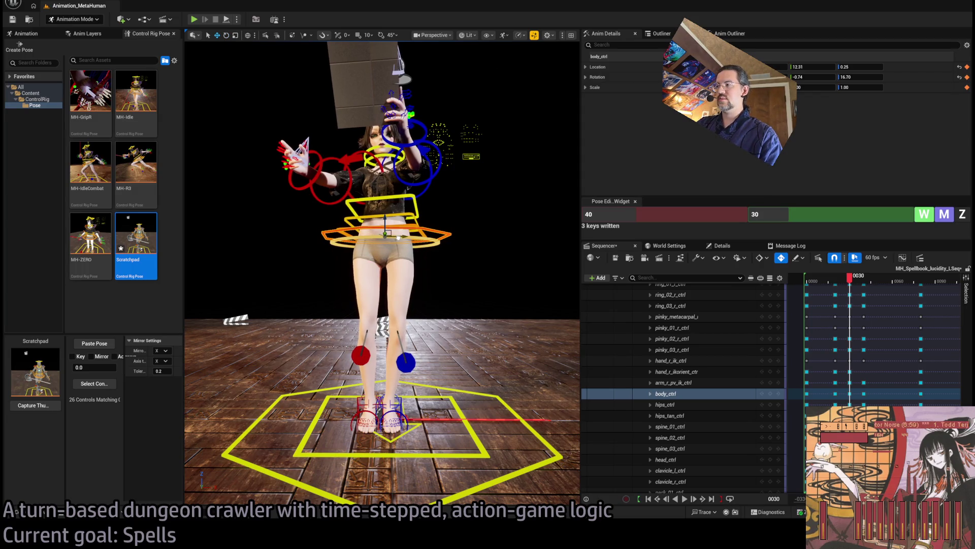
Rewind and play back the spellcasting animation to review the motion
{"action": "mouse_move", "coordinate": [849, 279]}
{"action": "left_mouse_down"}
{"action": "mouse_move", "coordinate": [867, 283]}
{"action": "mouse_move", "coordinate": [826, 284]}
{"action": "mouse_move", "coordinate": [866, 291]}
{"action": "mouse_move", "coordinate": [853, 288]}
{"action": "left_mouse_up"}
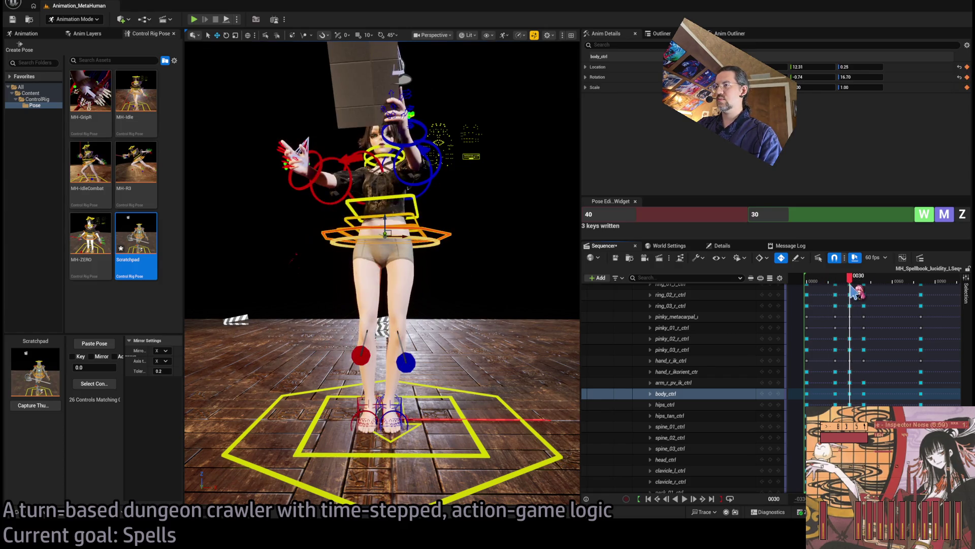
{"action": "mouse_move", "coordinate": [416, 205]}
{"action": "left_mouse_down"}
{"action": "mouse_move", "coordinate": [446, 260]}
{"action": "mouse_move", "coordinate": [421, 259]}
{"action": "mouse_move", "coordinate": [464, 266]}
{"action": "left_mouse_up"}
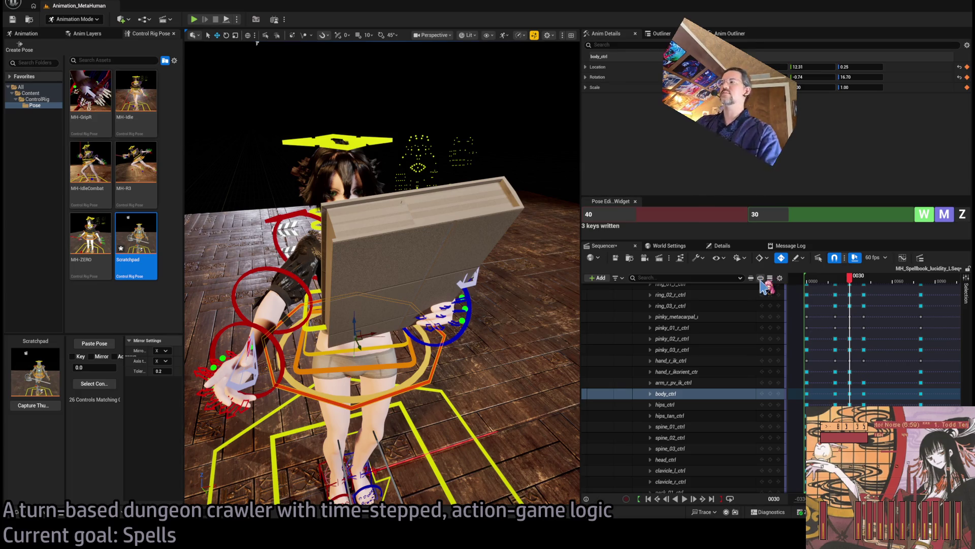
{"action": "left_click", "coordinate": [811, 280]}
{"action": "mouse_move", "coordinate": [811, 281]}
{"action": "left_mouse_down"}
{"action": "mouse_move", "coordinate": [887, 282]}
{"action": "mouse_move", "coordinate": [813, 283]}
{"action": "mouse_move", "coordinate": [861, 285]}
{"action": "mouse_move", "coordinate": [849, 284]}
{"action": "left_mouse_up"}
{"action": "key", "text": "space"}
{"action": "left_click_drag", "start_coordinate": [381, 254], "coordinate": [310, 254], "text": "alt"}
{"action": "mouse_move", "coordinate": [853, 285]}
{"action": "left_mouse_down"}
{"action": "mouse_move", "coordinate": [823, 285]}
{"action": "mouse_move", "coordinate": [871, 282]}
{"action": "mouse_move", "coordinate": [853, 278]}
{"action": "left_mouse_up"}
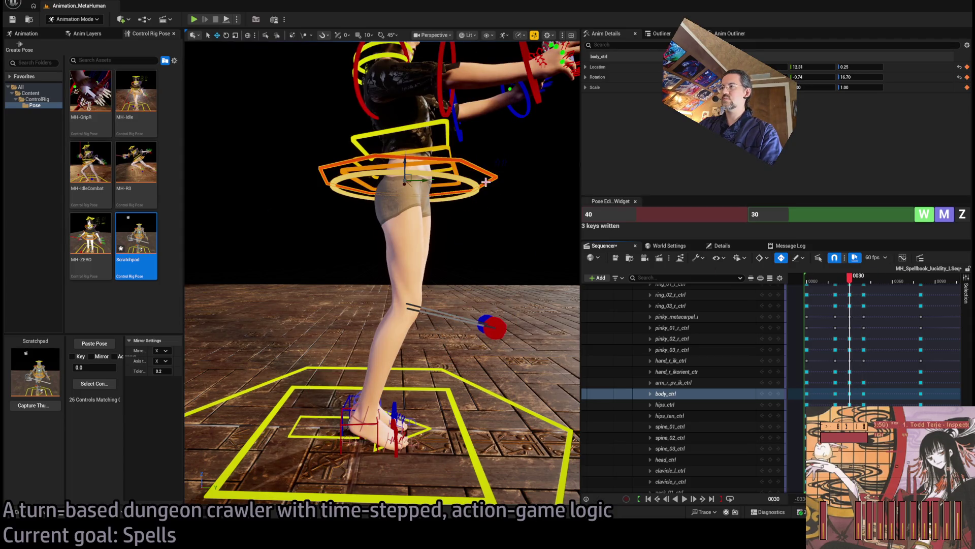
Drag body_ctrl further left at frame 30 and scrub to check the new position
{"action": "left_click_drag", "start_coordinate": [413, 175], "coordinate": [406, 177]}
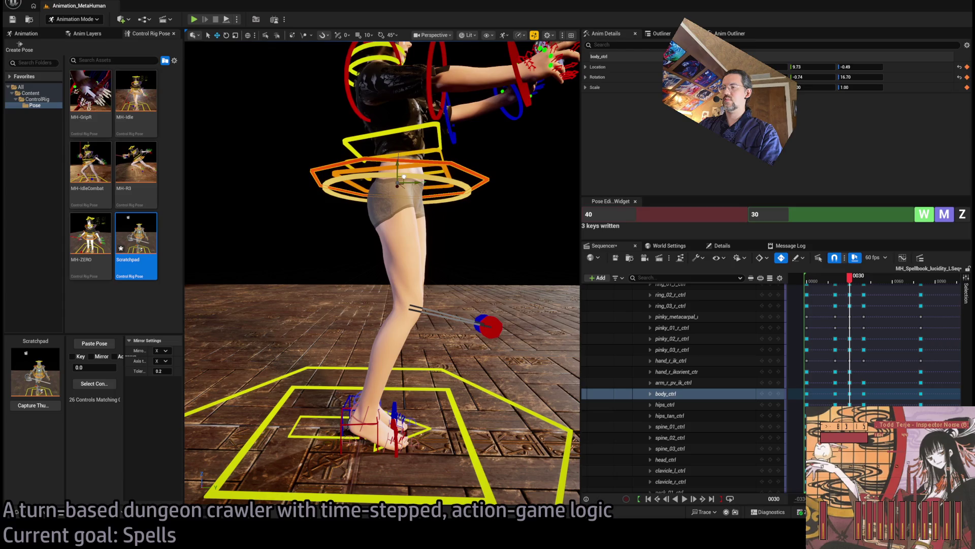
{"action": "mouse_move", "coordinate": [853, 279]}
{"action": "left_mouse_down"}
{"action": "mouse_move", "coordinate": [812, 278]}
{"action": "mouse_move", "coordinate": [879, 276]}
{"action": "mouse_move", "coordinate": [813, 279]}
{"action": "mouse_move", "coordinate": [863, 280]}
{"action": "mouse_move", "coordinate": [847, 291]}
{"action": "mouse_move", "coordinate": [880, 283]}
{"action": "mouse_move", "coordinate": [846, 284]}
{"action": "mouse_move", "coordinate": [873, 288]}
{"action": "mouse_move", "coordinate": [865, 282]}
{"action": "left_mouse_up"}
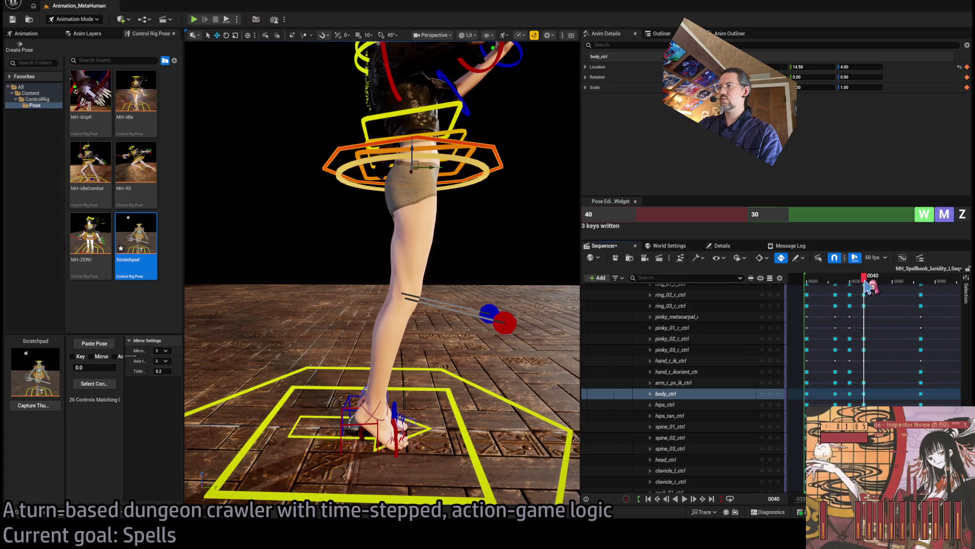
{"action": "scroll", "coordinate": [382, 273], "scroll_direction": "down", "scroll_amount": 5}
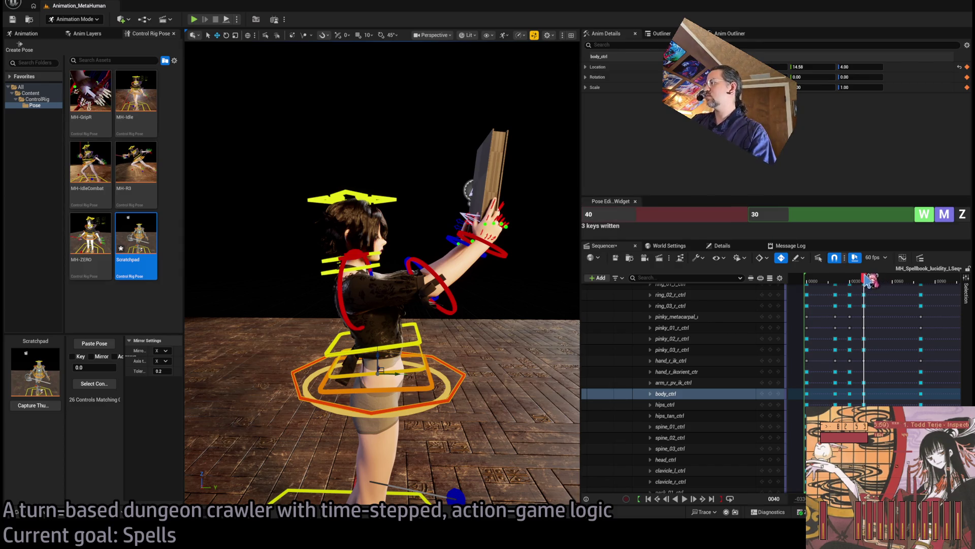
{"action": "left_click_drag", "start_coordinate": [865, 277], "coordinate": [857, 280]}
{"action": "key", "text": "f"}
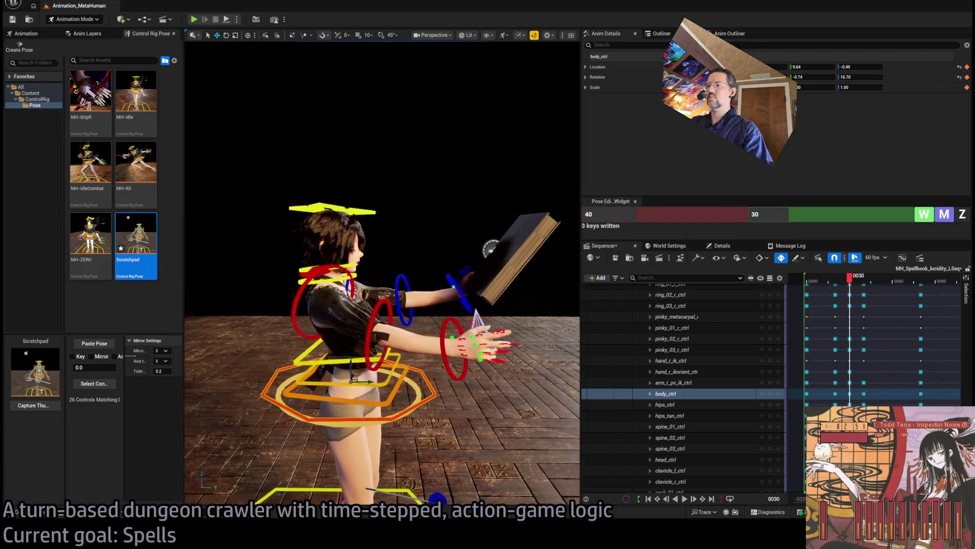
{"action": "left_click_drag", "start_coordinate": [452, 264], "coordinate": [452, 264]}
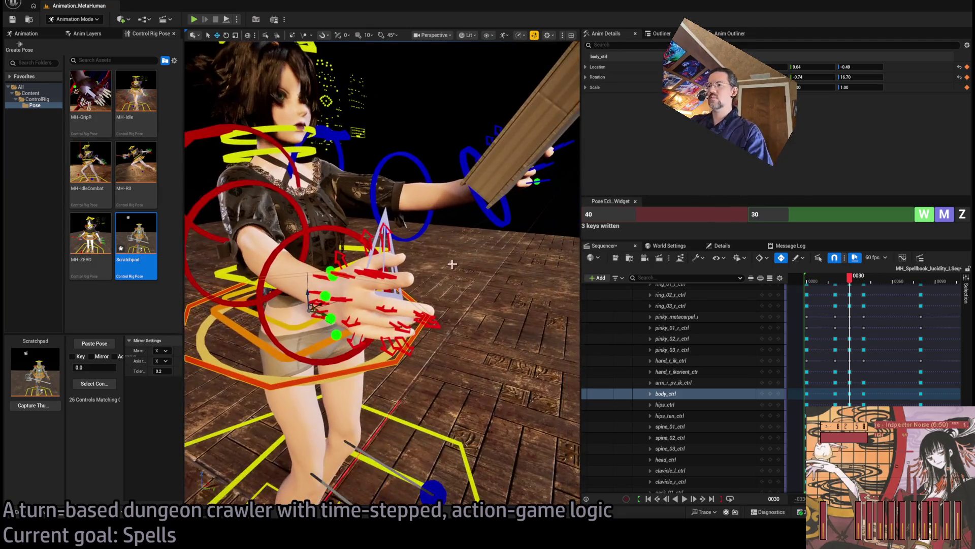
Zero the selected right hand and arm controls at frame 30
{"action": "left_click", "coordinate": [376, 271]}
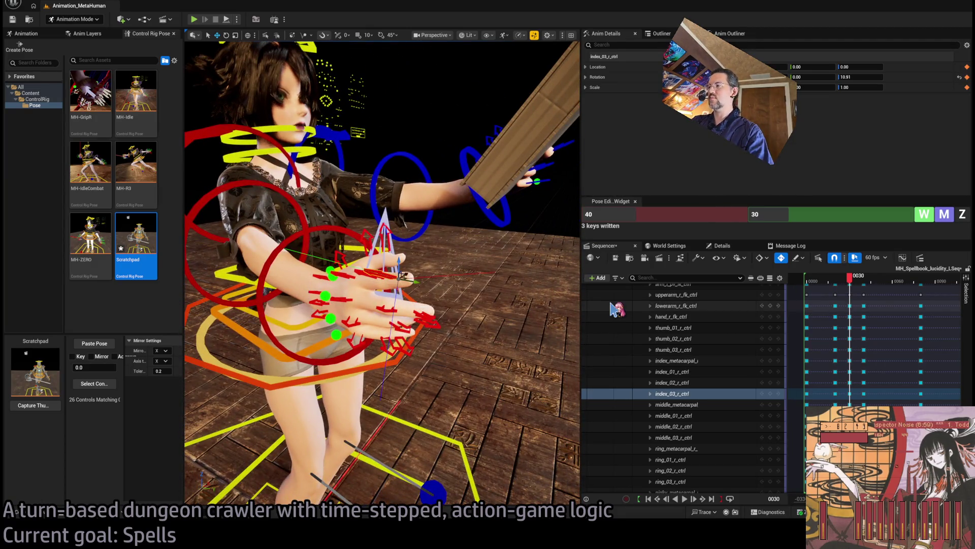
{"action": "scroll", "coordinate": [723, 334], "scroll_direction": "up", "scroll_amount": 3}
{"action": "left_click", "coordinate": [718, 351]}
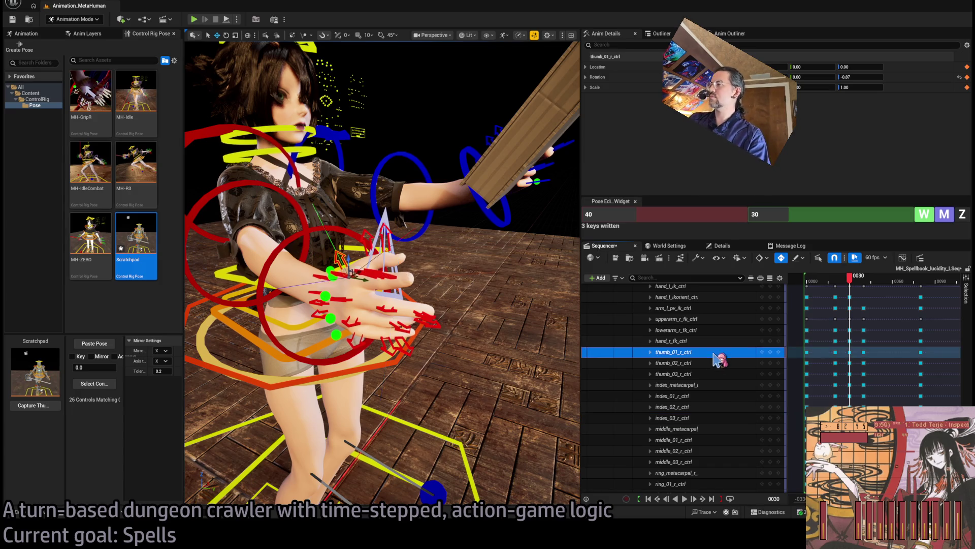
{"action": "scroll", "coordinate": [717, 389], "scroll_direction": "down", "scroll_amount": 3}
{"action": "scroll", "coordinate": [714, 384], "scroll_direction": "down", "scroll_amount": 6}
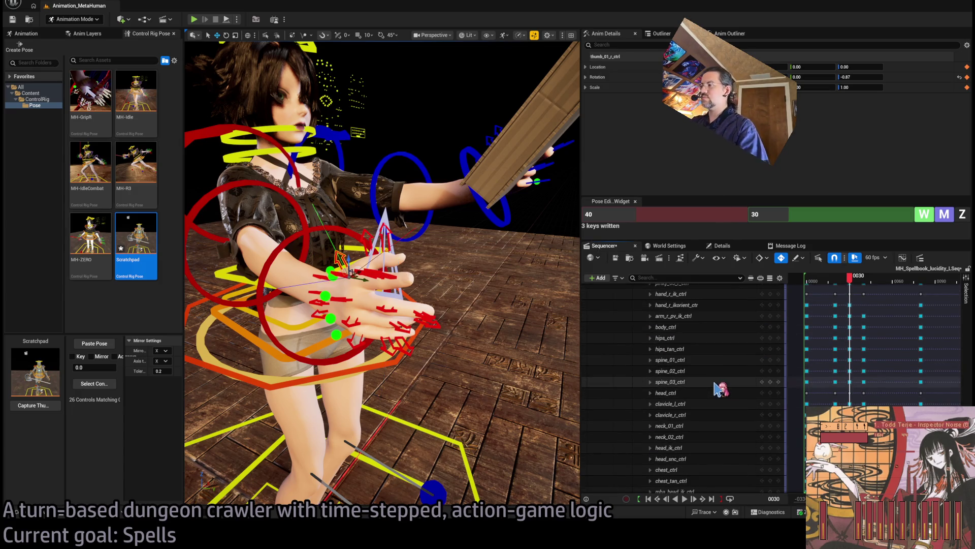
{"action": "left_click", "coordinate": [713, 316], "text": "shift"}
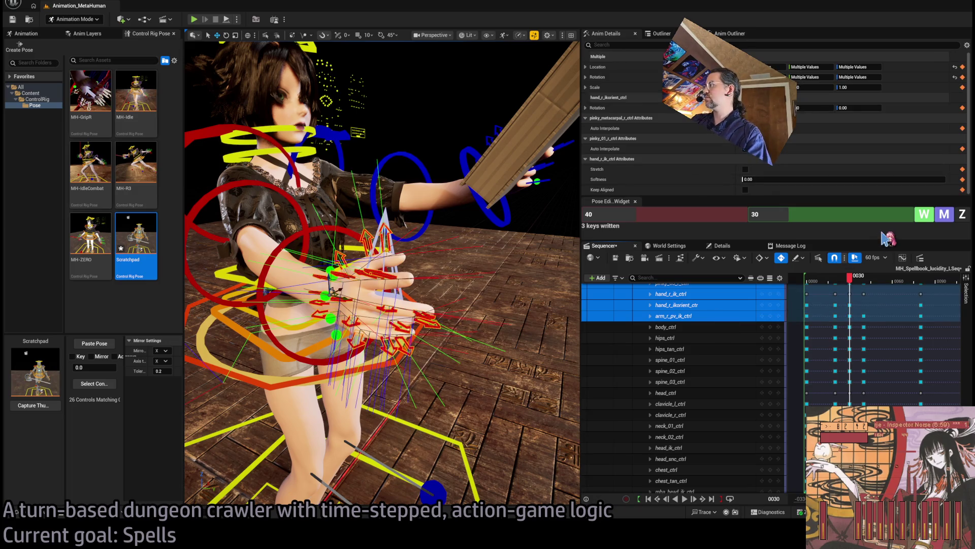
{"action": "left_click", "coordinate": [962, 215]}
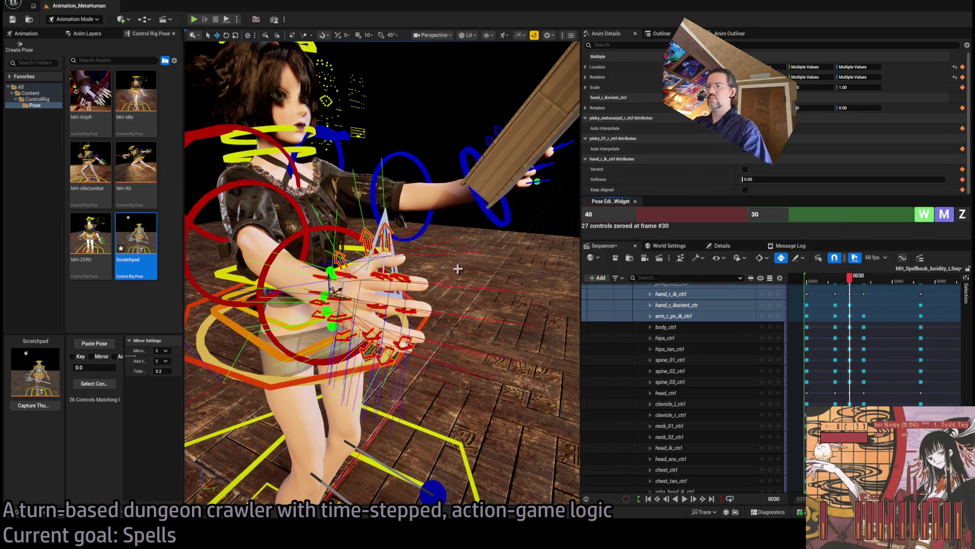
Rotate the three right thumb controls
{"action": "key", "text": "f"}
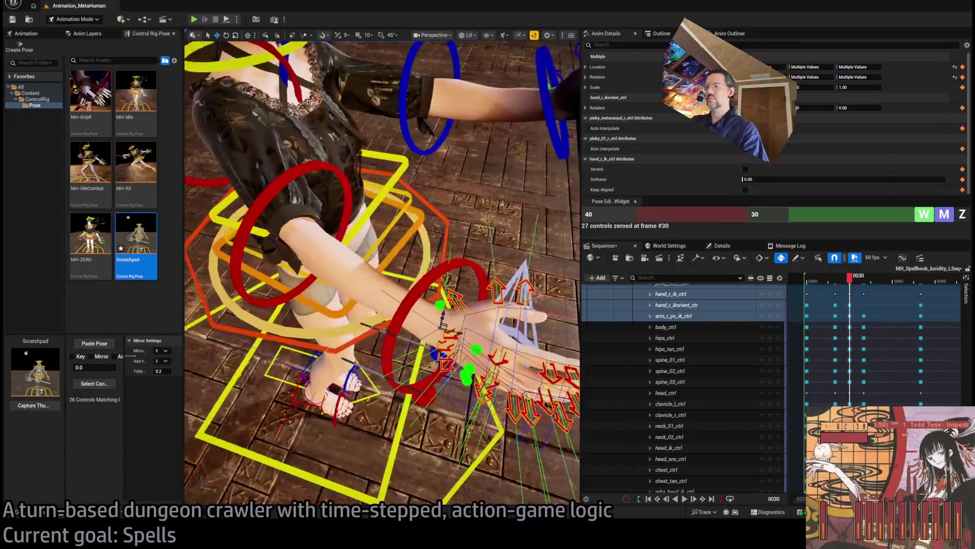
{"action": "left_click", "coordinate": [400, 305]}
{"action": "key", "text": "e"}
{"action": "left_click_drag", "start_coordinate": [361, 305], "coordinate": [386, 285]}
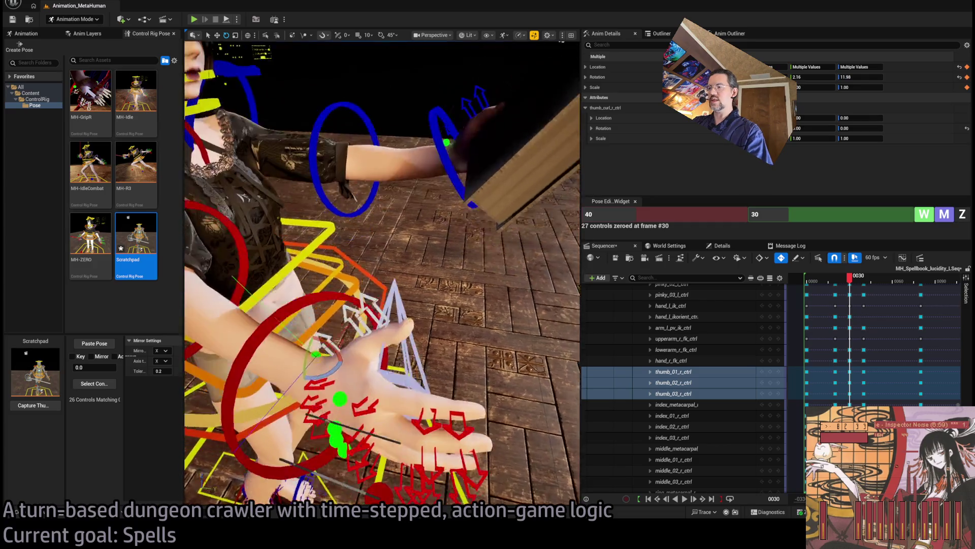
Curl the index, middle, ring and pinky fingers toward the palm
{"action": "key", "text": "f"}
{"action": "left_click", "coordinate": [354, 264]}
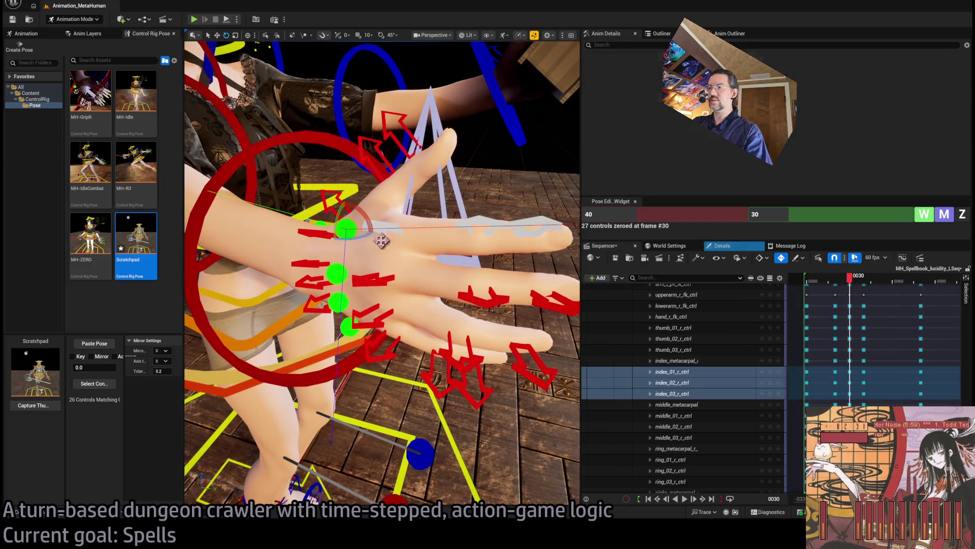
{"action": "left_click", "coordinate": [352, 287]}
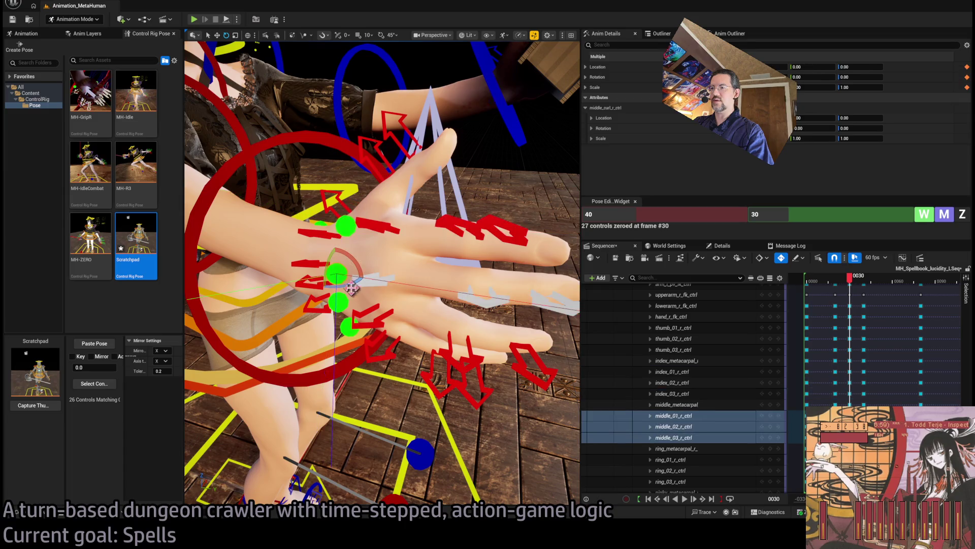
{"action": "left_click_drag", "start_coordinate": [351, 283], "coordinate": [349, 256]}
{"action": "left_click", "coordinate": [344, 305]}
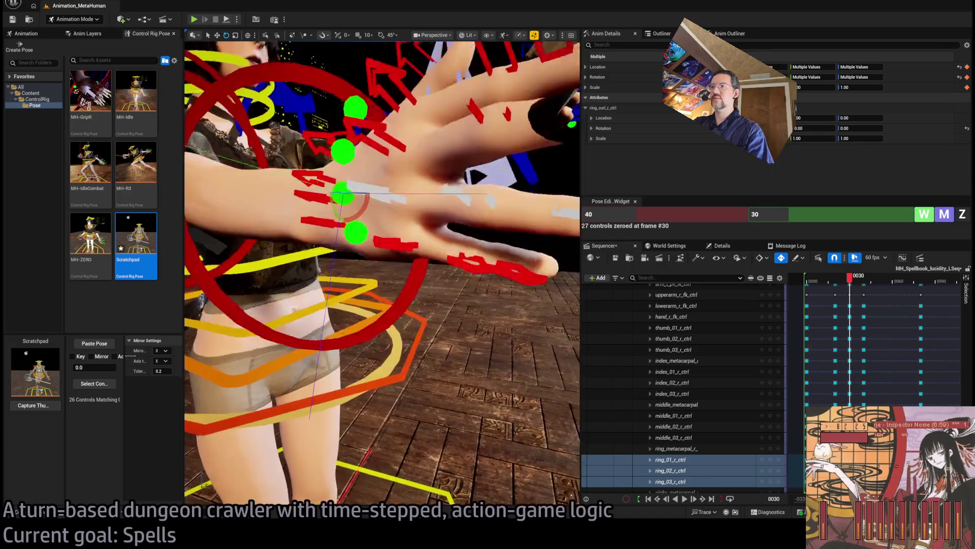
{"action": "left_click", "coordinate": [355, 286]}
{"action": "left_click_drag", "start_coordinate": [355, 286], "coordinate": [366, 285]}
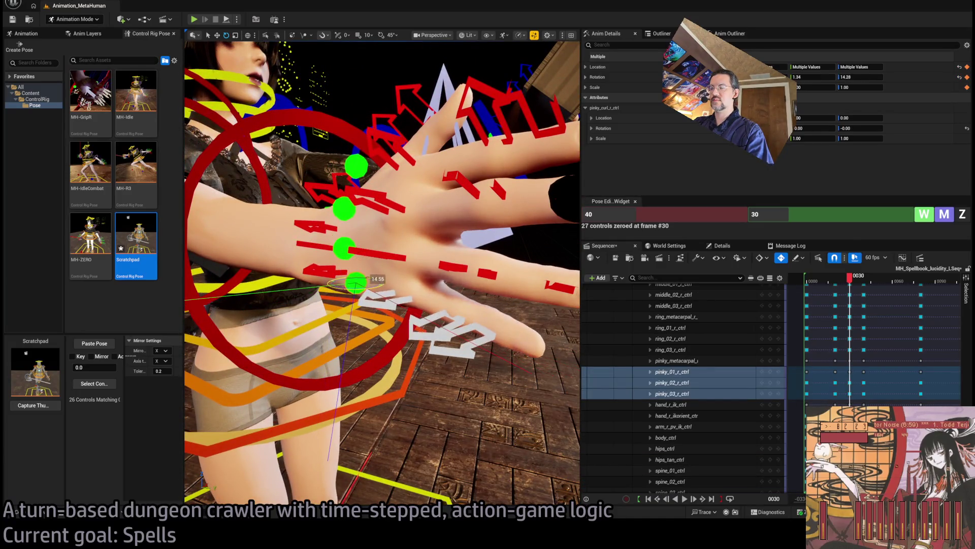
{"action": "scroll", "coordinate": [381, 275], "scroll_direction": "down", "scroll_amount": 8}
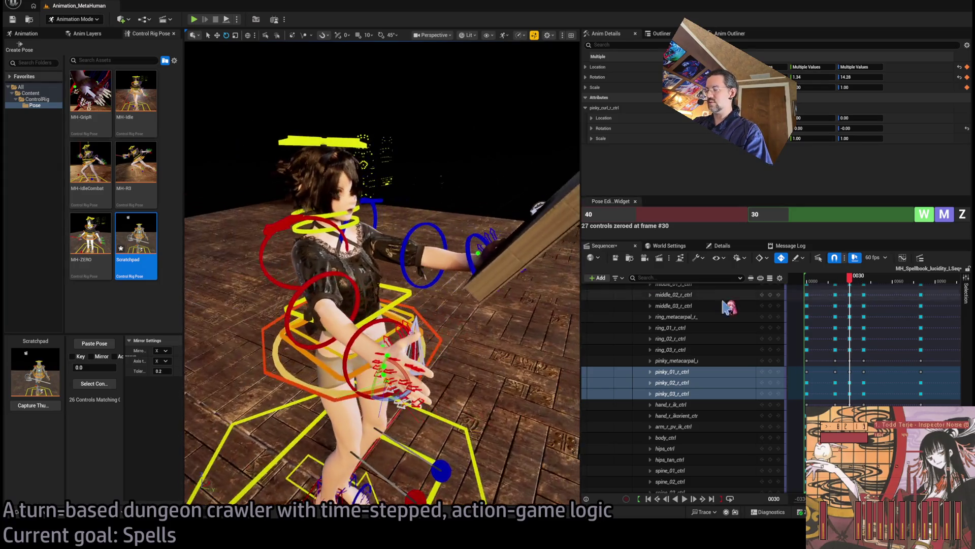
{"action": "mouse_move", "coordinate": [853, 285]}
{"action": "left_mouse_down"}
{"action": "mouse_move", "coordinate": [837, 286]}
{"action": "mouse_move", "coordinate": [934, 283]}
{"action": "left_mouse_up"}
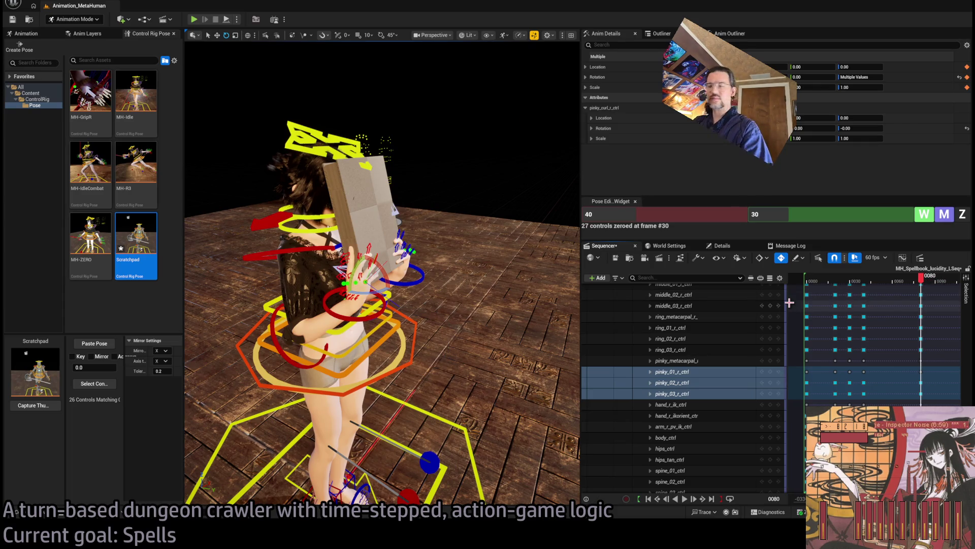
Widen the viewport, rewind the Sequencer playhead and play the spellbook animation from the start
{"action": "left_click_drag", "start_coordinate": [515, 243], "coordinate": [421, 246]}
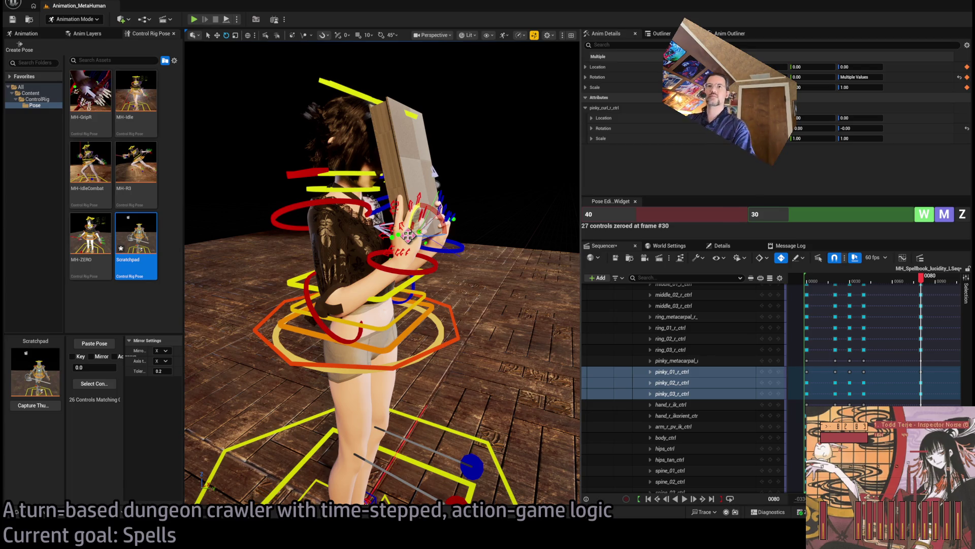
{"action": "left_click_drag", "start_coordinate": [183, 158], "coordinate": [33, 184]}
{"action": "left_click_drag", "start_coordinate": [420, 229], "coordinate": [529, 231]}
{"action": "mouse_move", "coordinate": [929, 281]}
{"action": "left_mouse_down"}
{"action": "mouse_move", "coordinate": [810, 281]}
{"action": "mouse_move", "coordinate": [844, 281]}
{"action": "mouse_move", "coordinate": [810, 292]}
{"action": "left_mouse_up"}
{"action": "key", "text": "space"}
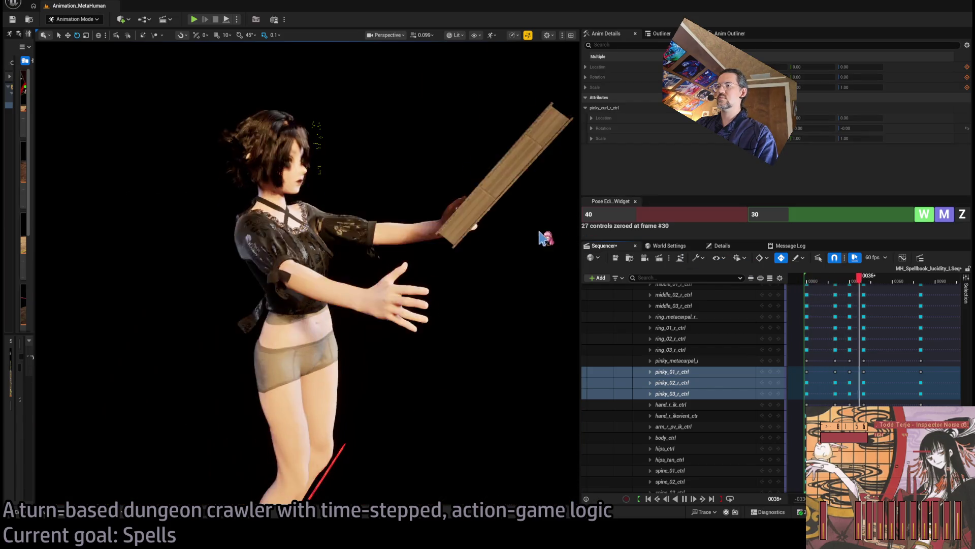
Replay the animation several times while framing the legs and feet, then scrub back to frame 30
{"action": "key", "text": "space"}
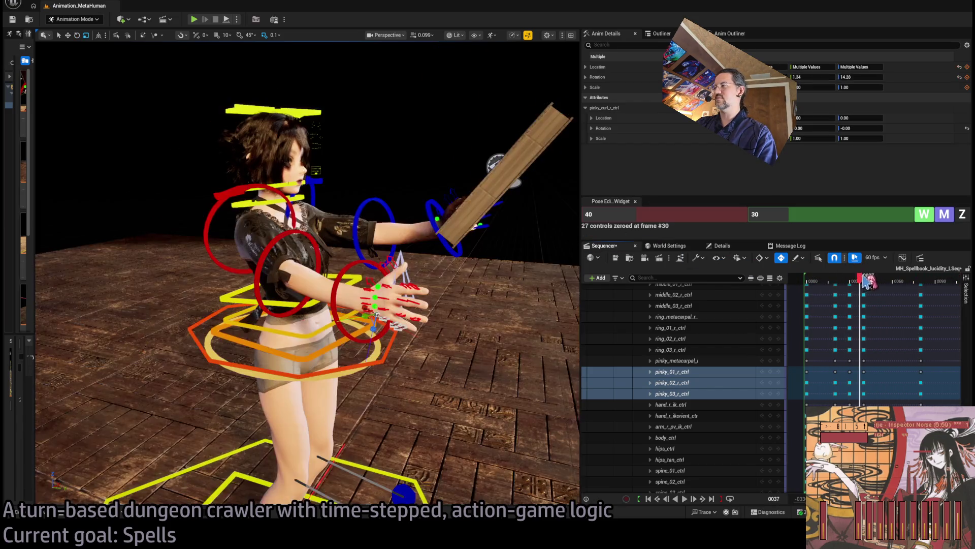
{"action": "left_click", "coordinate": [819, 282]}
{"action": "key", "text": "space"}
{"action": "key", "text": "space"}
{"action": "key", "text": "f"}
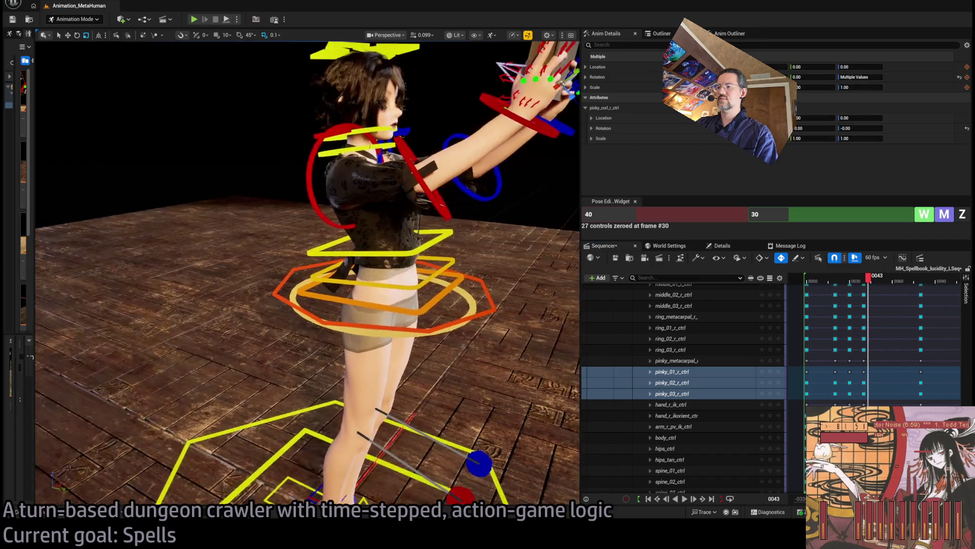
{"action": "left_click", "coordinate": [821, 283]}
{"action": "key", "text": "space"}
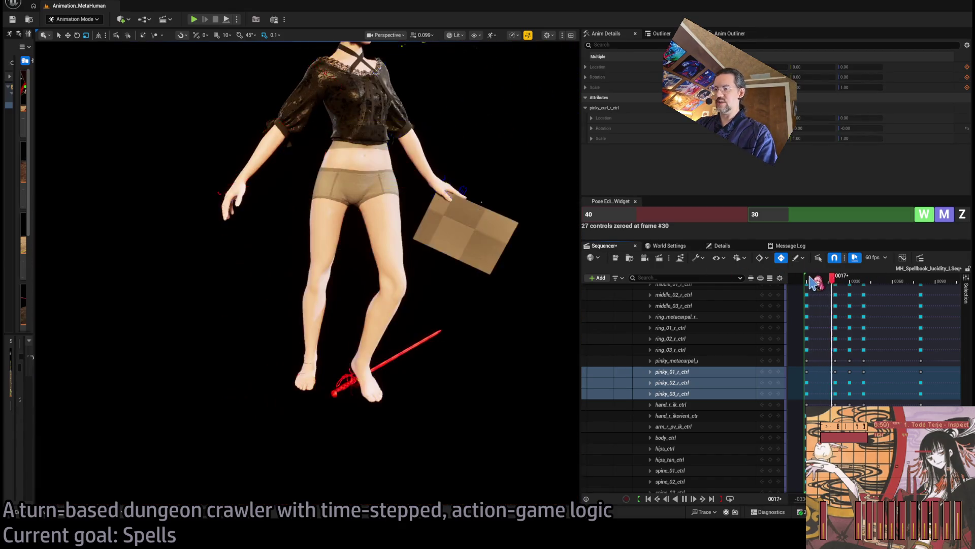
{"action": "key", "text": "space"}
{"action": "left_click", "coordinate": [809, 283]}
{"action": "key", "text": "space"}
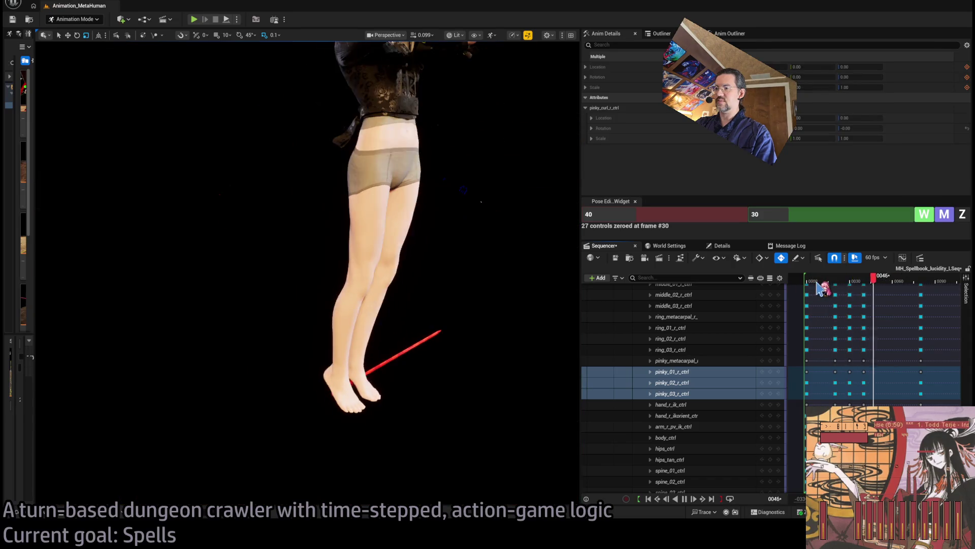
{"action": "left_click_drag", "start_coordinate": [819, 289], "coordinate": [856, 287]}
{"action": "scroll", "coordinate": [304, 275], "scroll_direction": "up", "scroll_amount": 10}
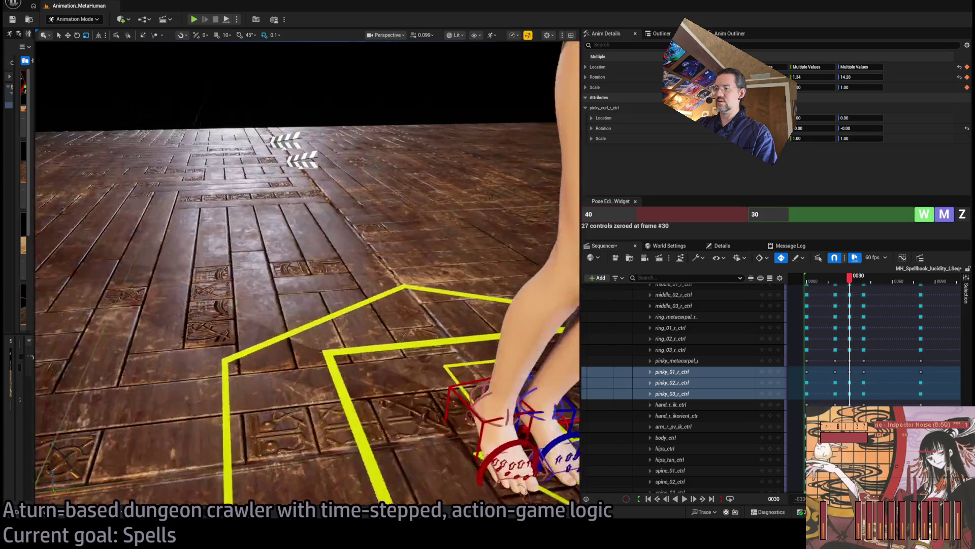
Zero the foot roll controls at frame 30
{"action": "scroll", "coordinate": [403, 290], "scroll_direction": "down", "scroll_amount": 10}
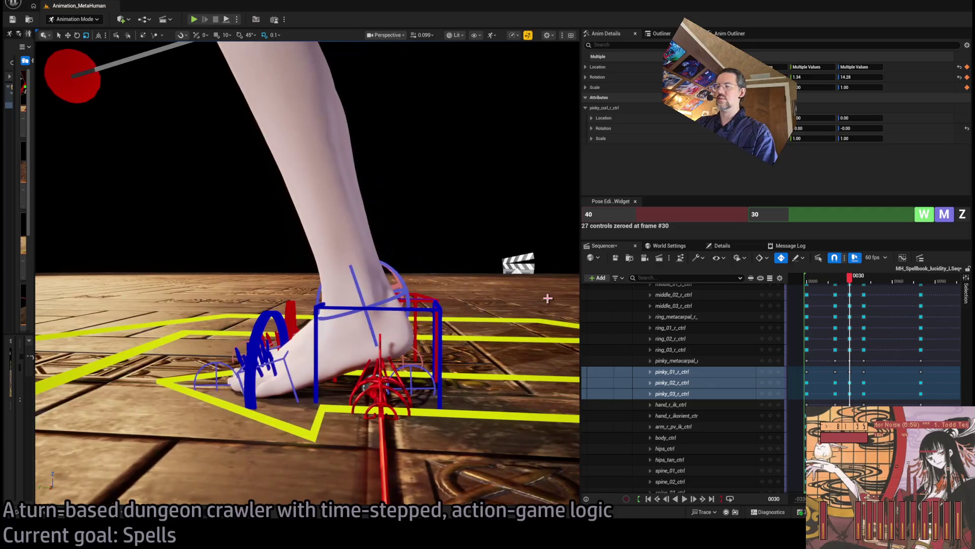
{"action": "left_click", "coordinate": [404, 290]}
{"action": "key", "text": "f"}
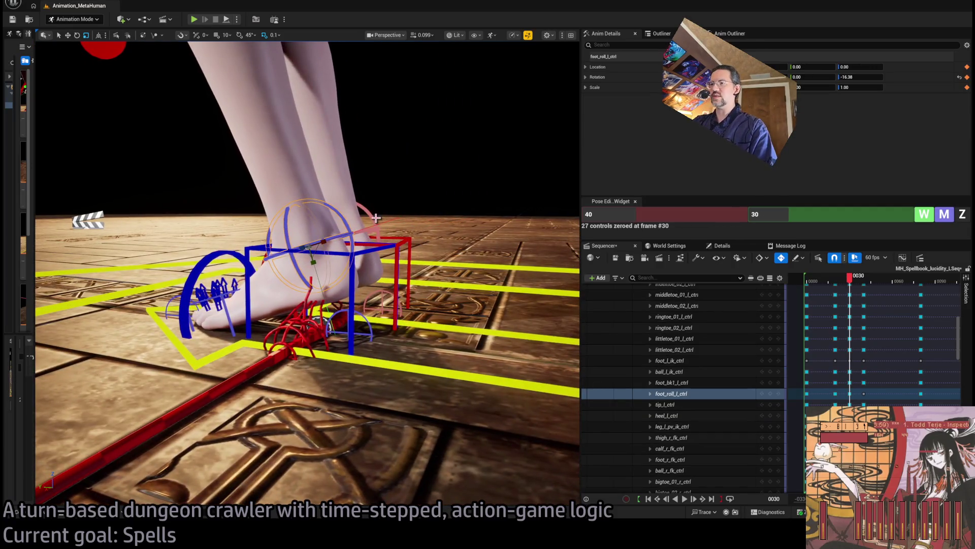
{"action": "key", "text": "f"}
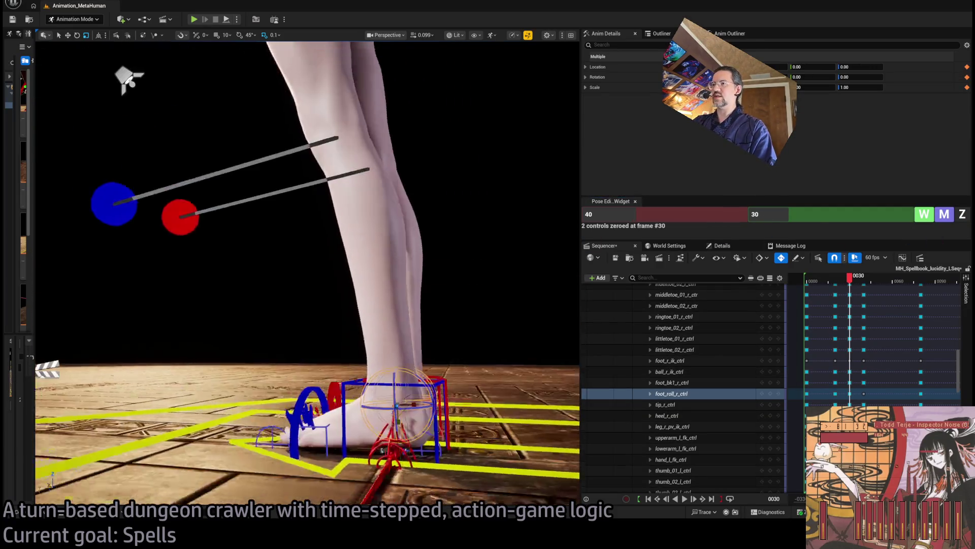
Select body_ctrl and scrub the playhead back to frame 20
{"action": "left_click", "coordinate": [665, 393]}
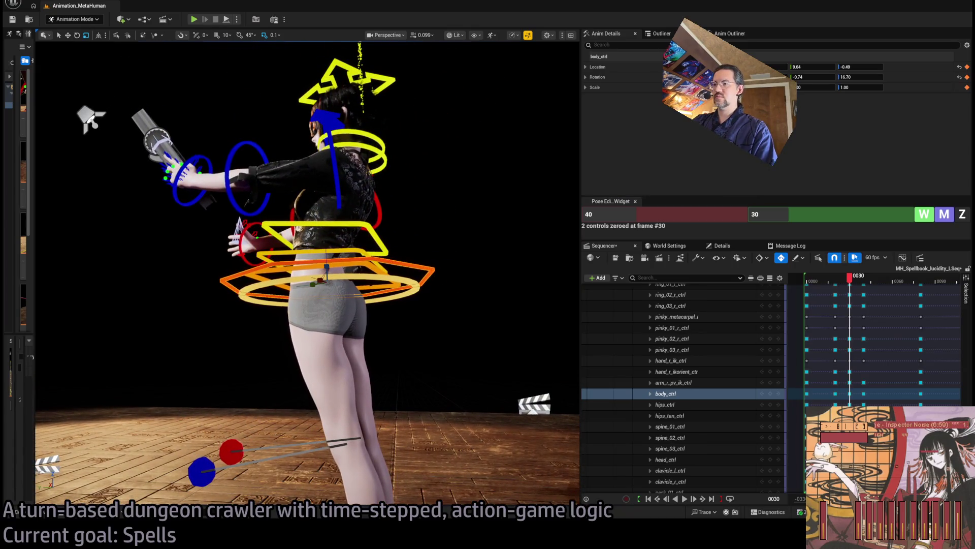
{"action": "key", "text": "f"}
{"action": "mouse_move", "coordinate": [356, 201]}
{"action": "left_mouse_down"}
{"action": "mouse_move", "coordinate": [396, 201]}
{"action": "mouse_move", "coordinate": [387, 202]}
{"action": "left_mouse_up"}
{"action": "mouse_move", "coordinate": [856, 284]}
{"action": "left_mouse_down"}
{"action": "mouse_move", "coordinate": [826, 286]}
{"action": "mouse_move", "coordinate": [870, 288]}
{"action": "mouse_move", "coordinate": [836, 294]}
{"action": "mouse_move", "coordinate": [856, 299]}
{"action": "mouse_move", "coordinate": [844, 300]}
{"action": "left_mouse_up"}
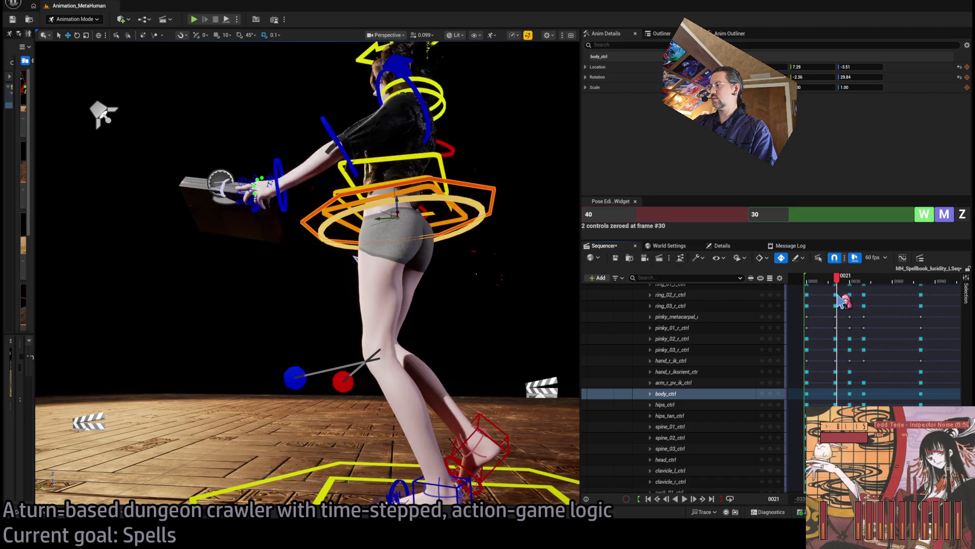
Key foot_l_ik_ctrl using frames 30 and 20 in the Pose Editor, then scrub back to frame 14
{"action": "left_click", "coordinate": [456, 488]}
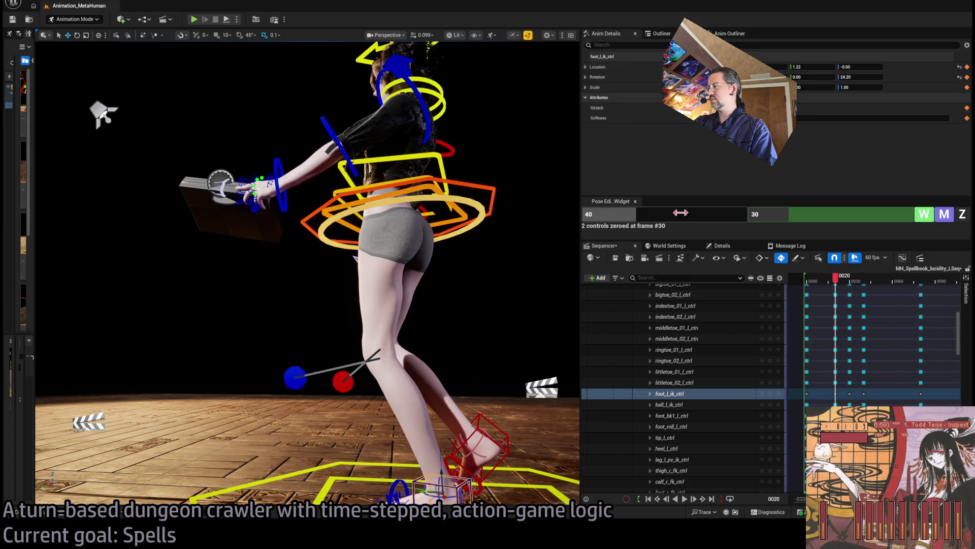
{"action": "left_click", "coordinate": [681, 213]}
{"action": "type", "text": "30"}
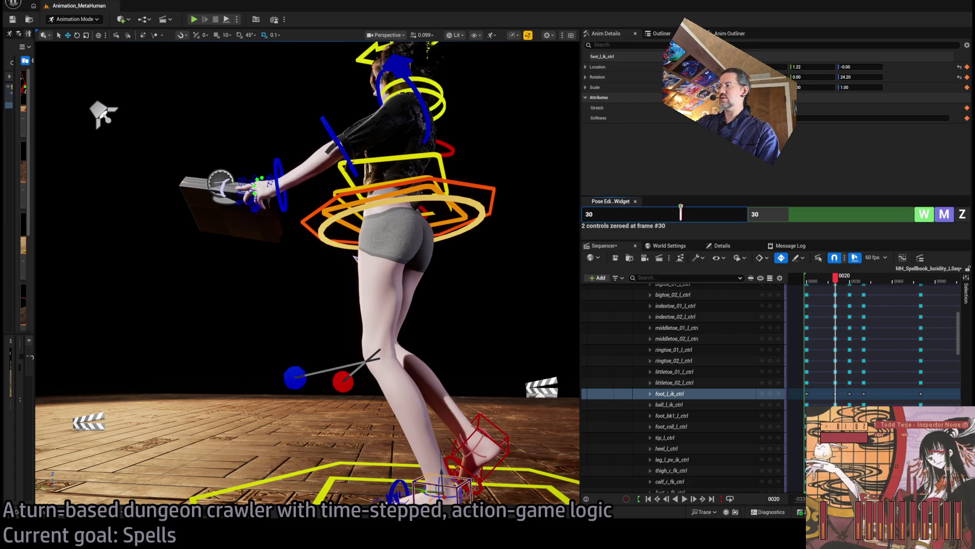
{"action": "left_click", "coordinate": [793, 213]}
{"action": "type", "text": "20"}
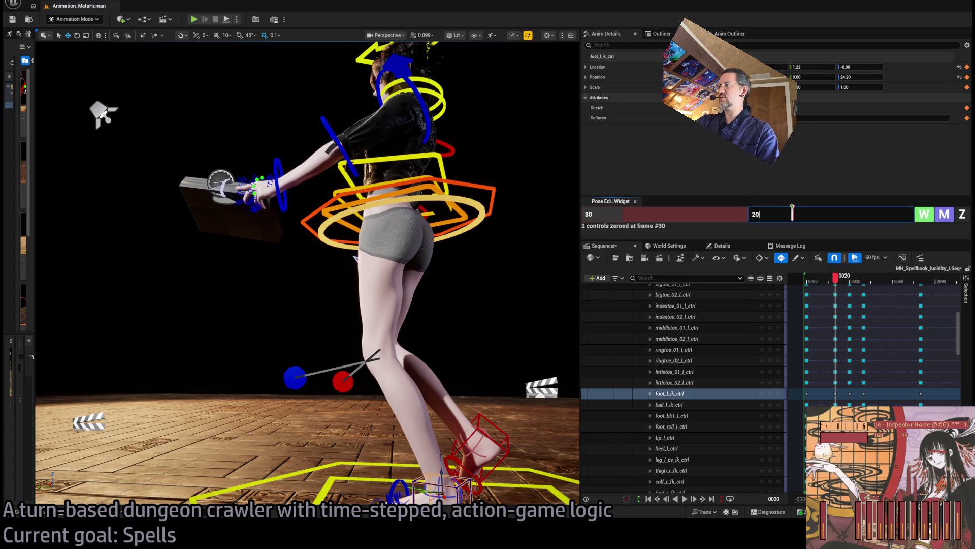
{"action": "left_click", "coordinate": [924, 213]}
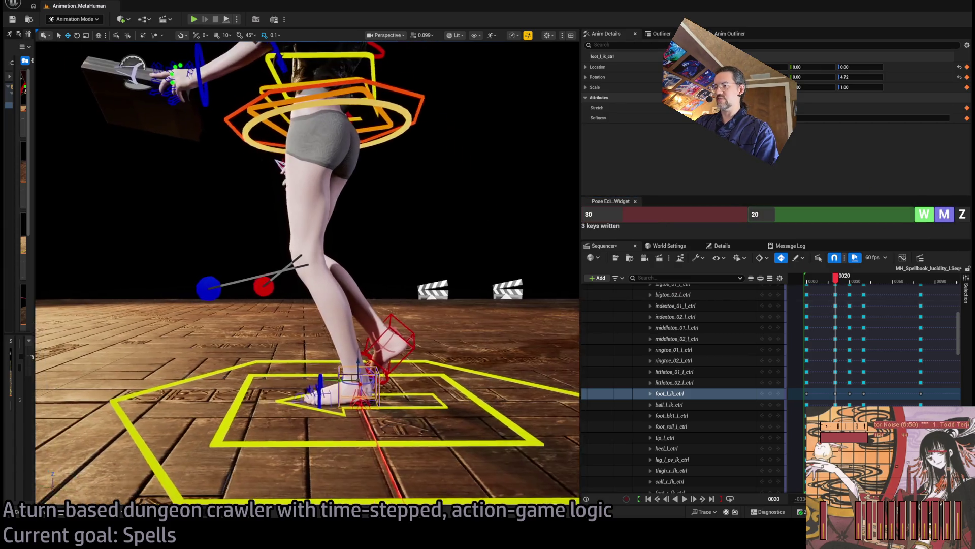
{"action": "mouse_move", "coordinate": [836, 278]}
{"action": "left_mouse_down"}
{"action": "mouse_move", "coordinate": [830, 289]}
{"action": "mouse_move", "coordinate": [894, 287]}
{"action": "mouse_move", "coordinate": [823, 287]}
{"action": "mouse_move", "coordinate": [871, 285]}
{"action": "mouse_move", "coordinate": [823, 290]}
{"action": "mouse_move", "coordinate": [882, 296]}
{"action": "mouse_move", "coordinate": [807, 290]}
{"action": "mouse_move", "coordinate": [903, 287]}
{"action": "mouse_move", "coordinate": [807, 288]}
{"action": "left_mouse_up"}
Play back the animation, then frame the left foot control and scrub from frame 80 to 45
{"action": "key", "text": "space"}
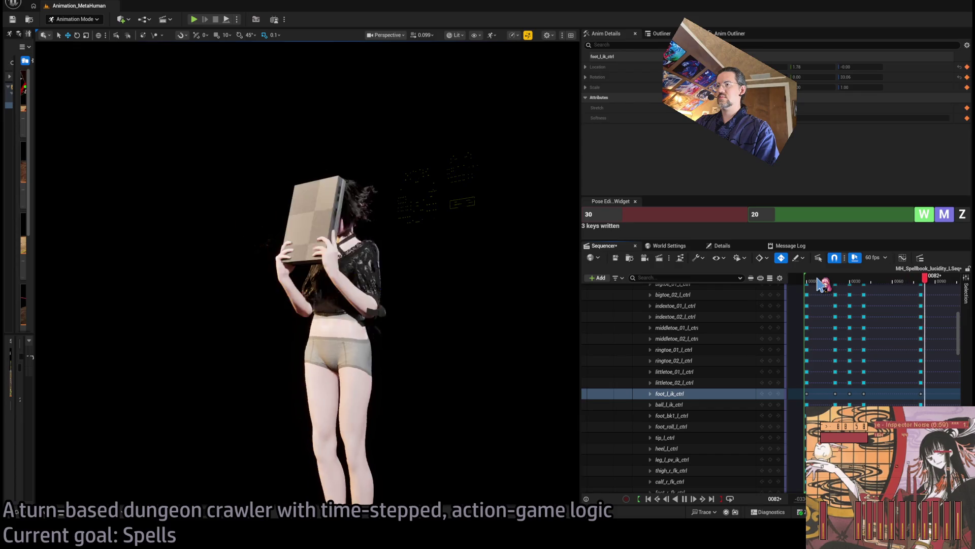
{"action": "key", "text": "space"}
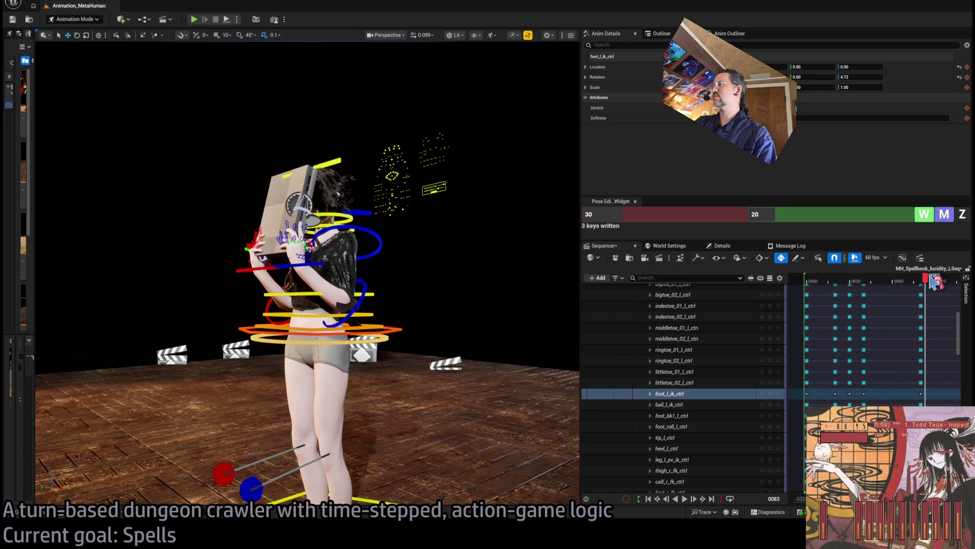
{"action": "left_click_drag", "start_coordinate": [928, 283], "coordinate": [924, 283]}
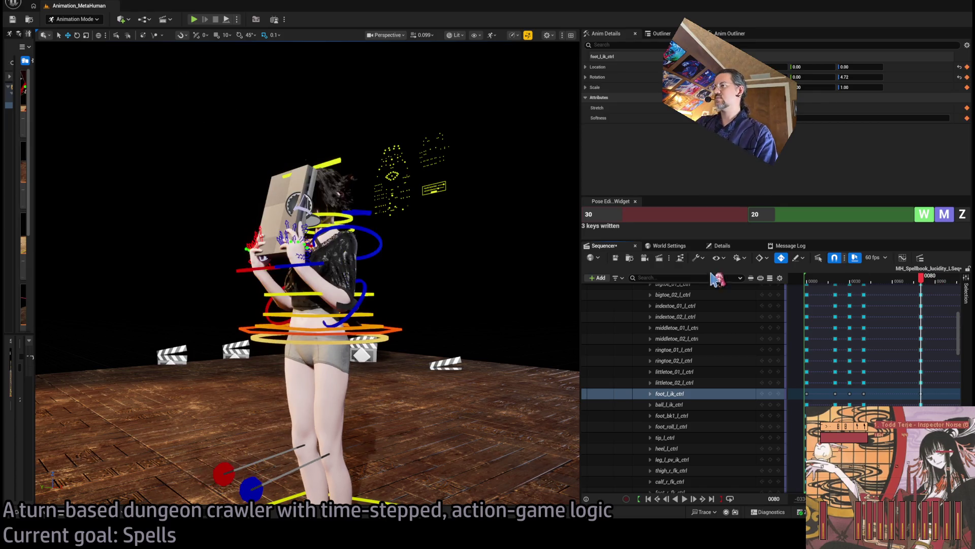
{"action": "key", "text": "f"}
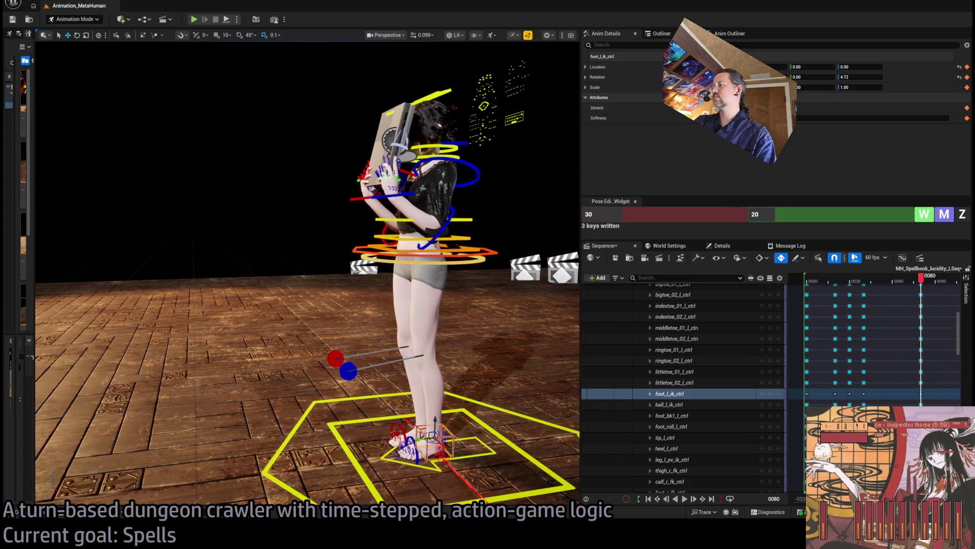
{"action": "scroll", "coordinate": [861, 394], "scroll_direction": "down", "scroll_amount": 3}
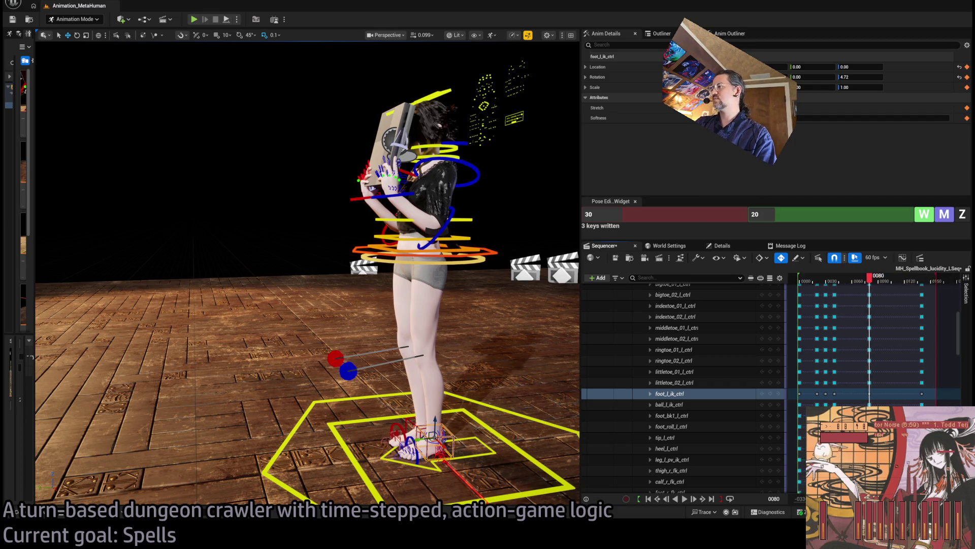
{"action": "mouse_move", "coordinate": [864, 285]}
{"action": "left_mouse_down"}
{"action": "mouse_move", "coordinate": [810, 283]}
{"action": "mouse_move", "coordinate": [863, 286]}
{"action": "mouse_move", "coordinate": [833, 289]}
{"action": "left_mouse_up"}
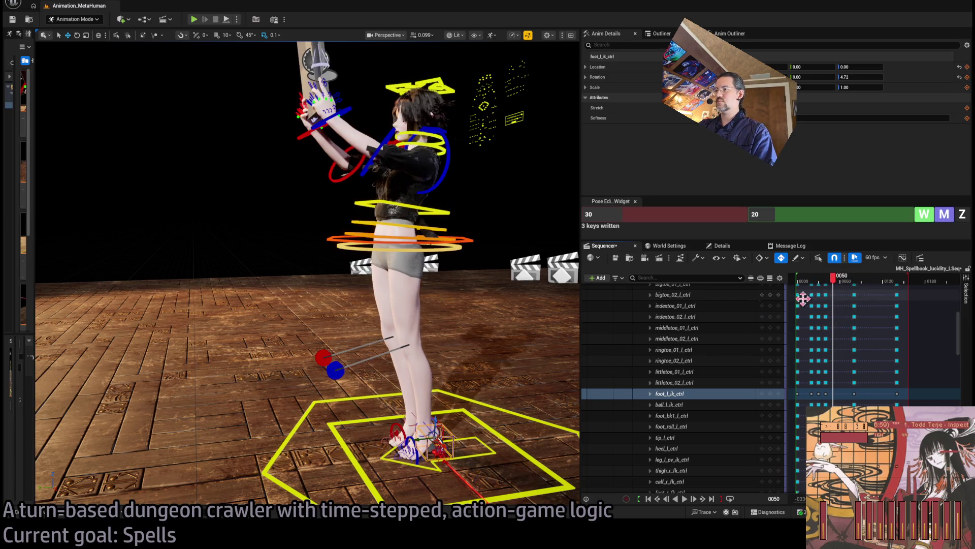
{"action": "scroll", "coordinate": [858, 348], "scroll_direction": "up", "scroll_amount": 10}
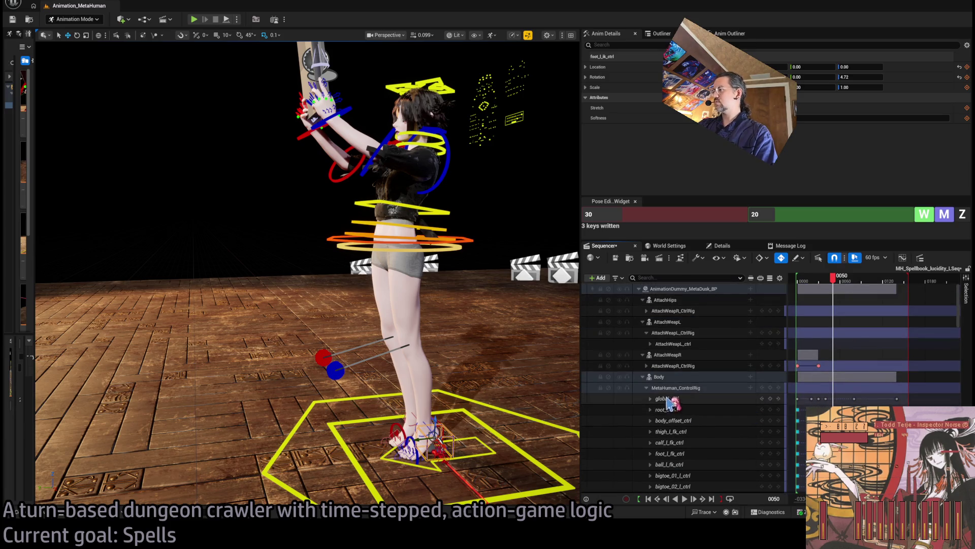
Collapse the control rig's controls and review the arm motion from the front around frame 50
{"action": "left_click", "coordinate": [647, 388]}
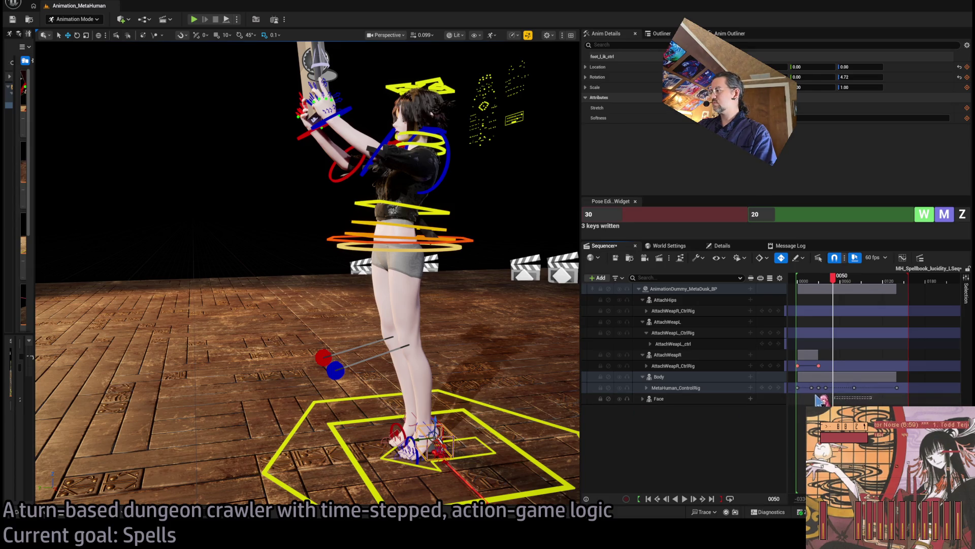
{"action": "left_click_drag", "start_coordinate": [826, 393], "coordinate": [829, 394]}
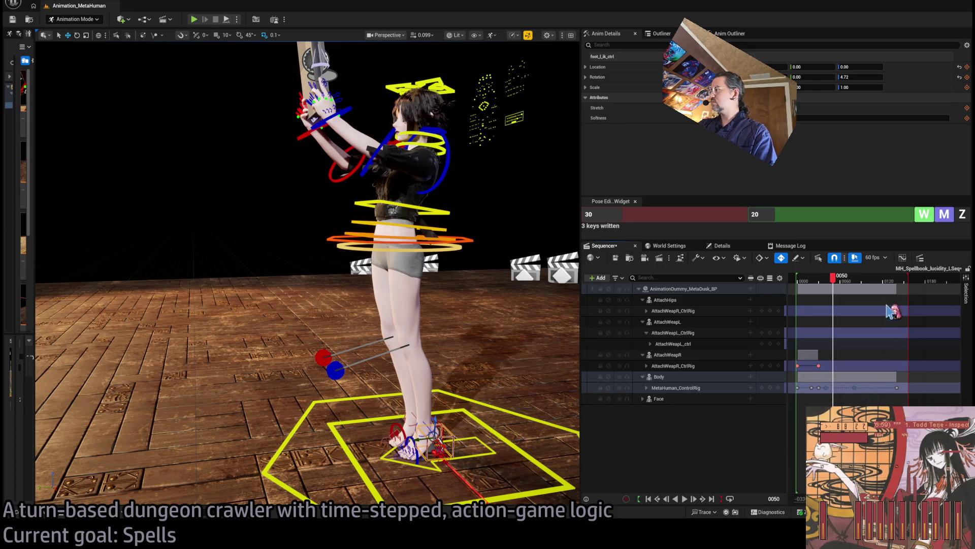
{"action": "left_click_drag", "start_coordinate": [890, 290], "coordinate": [895, 290]}
{"action": "mouse_move", "coordinate": [823, 286]}
{"action": "left_mouse_down"}
{"action": "mouse_move", "coordinate": [851, 285]}
{"action": "mouse_move", "coordinate": [839, 286]}
{"action": "left_mouse_up"}
{"action": "left_click_drag", "start_coordinate": [355, 153], "coordinate": [461, 91]}
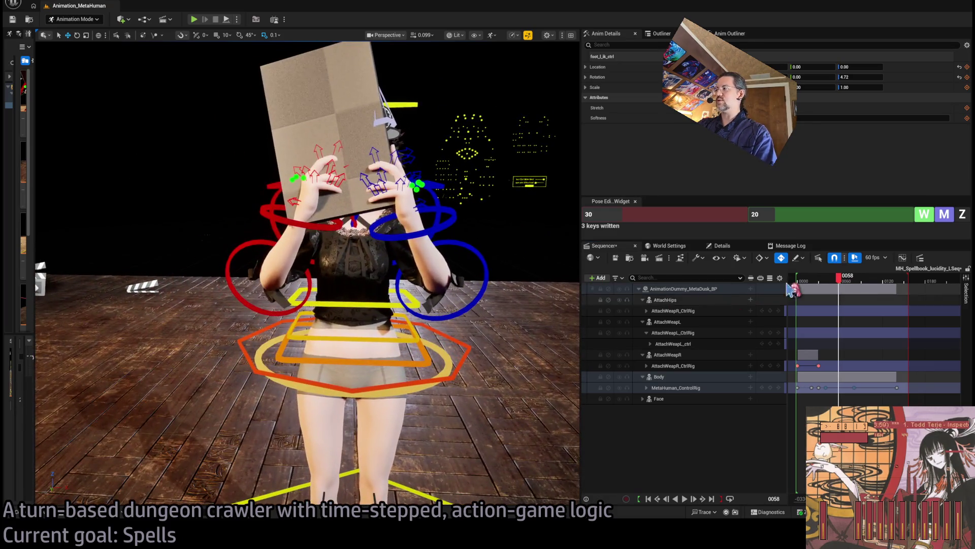
{"action": "mouse_move", "coordinate": [839, 285]}
{"action": "left_mouse_down"}
{"action": "mouse_move", "coordinate": [811, 286]}
{"action": "mouse_move", "coordinate": [857, 288]}
{"action": "mouse_move", "coordinate": [828, 295]}
{"action": "mouse_move", "coordinate": [842, 300]}
{"action": "left_mouse_up"}
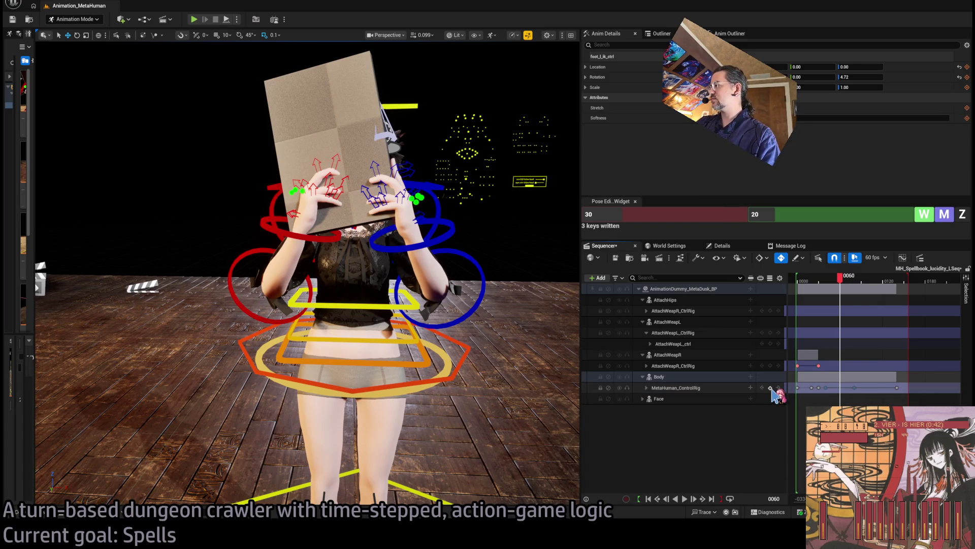
Key the whole MetaHuman_ControlRig track at frame 60 and preview the motion after it
{"action": "left_click", "coordinate": [770, 387]}
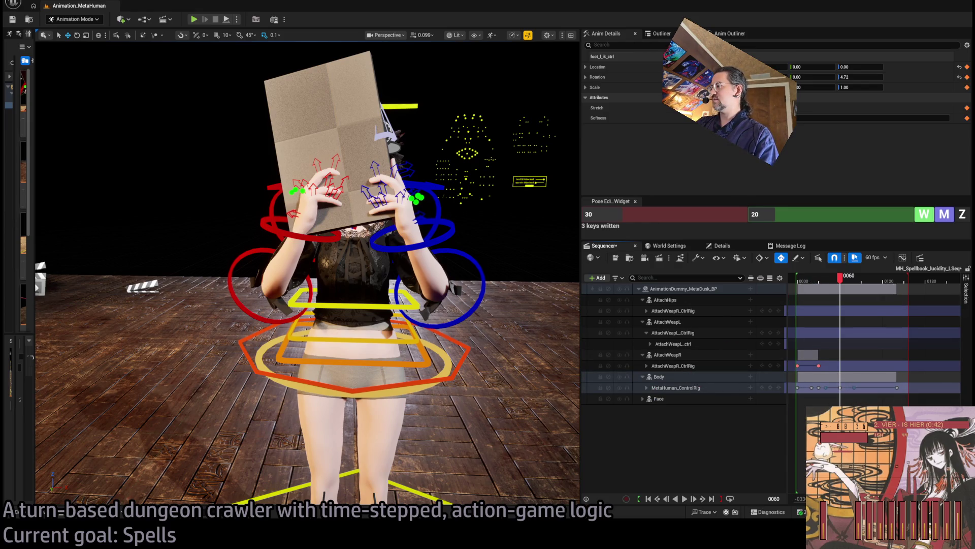
{"action": "left_click_drag", "start_coordinate": [907, 403], "coordinate": [794, 386]}
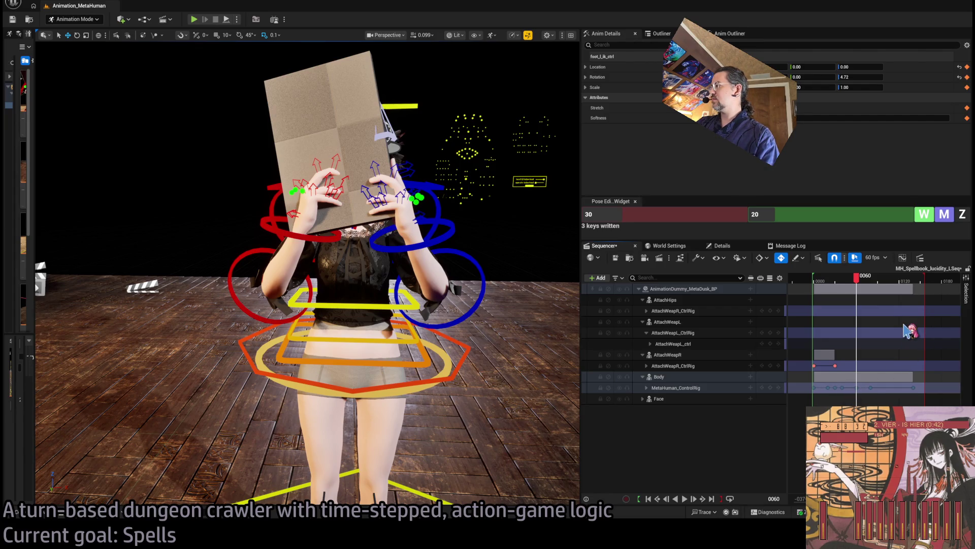
{"action": "mouse_move", "coordinate": [863, 279]}
{"action": "left_mouse_down"}
{"action": "mouse_move", "coordinate": [827, 284]}
{"action": "mouse_move", "coordinate": [872, 296]}
{"action": "mouse_move", "coordinate": [859, 297]}
{"action": "left_mouse_up"}
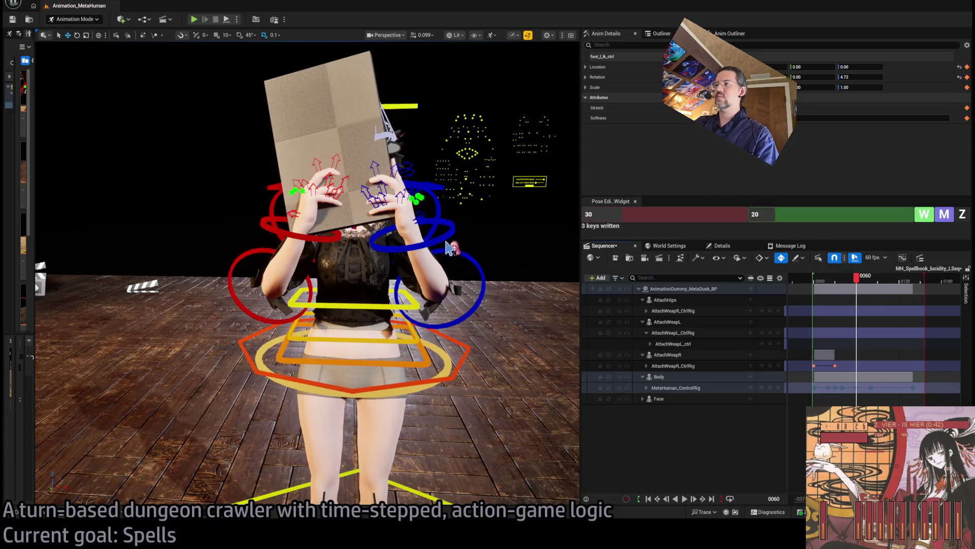
Rotate hand_l_fk_ctrl to tilt the book, scrubbing the timeline to check the new tilt
{"action": "left_click", "coordinate": [450, 223]}
{"action": "left_click_drag", "start_coordinate": [405, 209], "coordinate": [442, 235]}
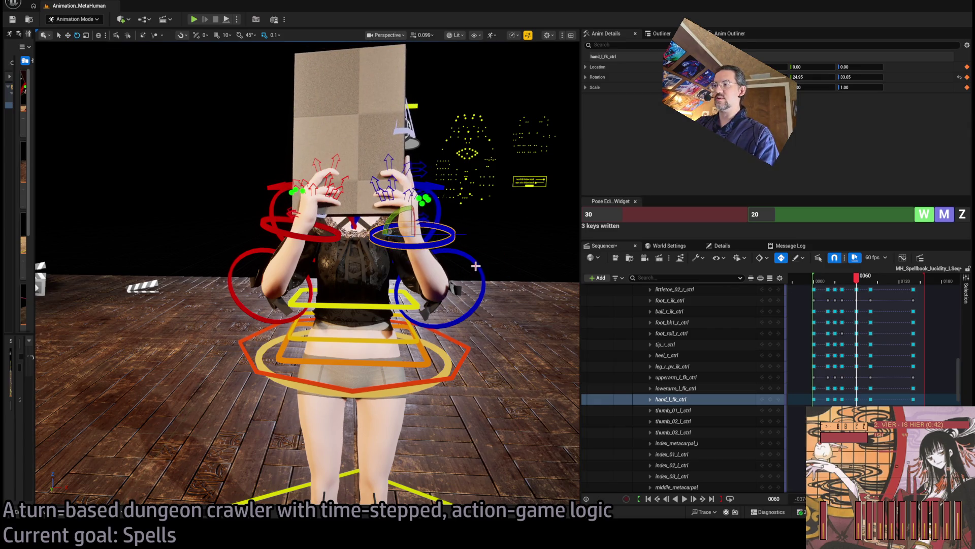
{"action": "mouse_move", "coordinate": [867, 285]}
{"action": "left_mouse_down"}
{"action": "mouse_move", "coordinate": [851, 286]}
{"action": "mouse_move", "coordinate": [880, 290]}
{"action": "mouse_move", "coordinate": [843, 294]}
{"action": "mouse_move", "coordinate": [887, 289]}
{"action": "mouse_move", "coordinate": [853, 292]}
{"action": "mouse_move", "coordinate": [864, 293]}
{"action": "mouse_move", "coordinate": [861, 285]}
{"action": "left_mouse_up"}
{"action": "left_click_drag", "start_coordinate": [406, 254], "coordinate": [407, 335]}
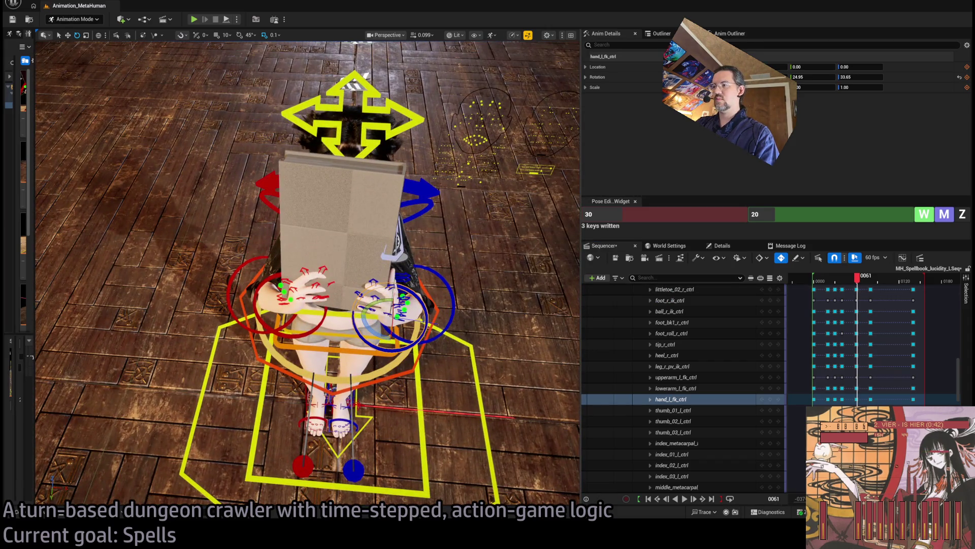
Rotate lowerarm_l_fk_ctrl and lowerarm_r_fk_ctrl to reposition the book and right hand
{"action": "left_click", "coordinate": [463, 334]}
{"action": "left_click_drag", "start_coordinate": [407, 320], "coordinate": [441, 305]}
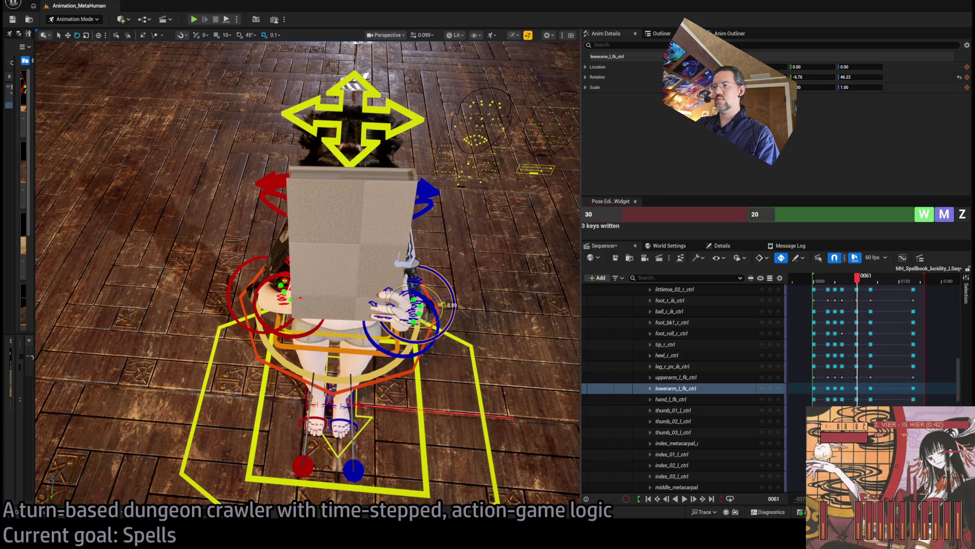
{"action": "left_click", "coordinate": [236, 272]}
{"action": "mouse_move", "coordinate": [276, 310]}
{"action": "left_mouse_down"}
{"action": "mouse_move", "coordinate": [288, 291]}
{"action": "mouse_move", "coordinate": [277, 283]}
{"action": "left_mouse_up"}
Rotate clavicle_r_ctrl and nudge the right forearm, checking from low and rear views
{"action": "left_click", "coordinate": [325, 203]}
{"action": "left_click_drag", "start_coordinate": [355, 218], "coordinate": [371, 209]}
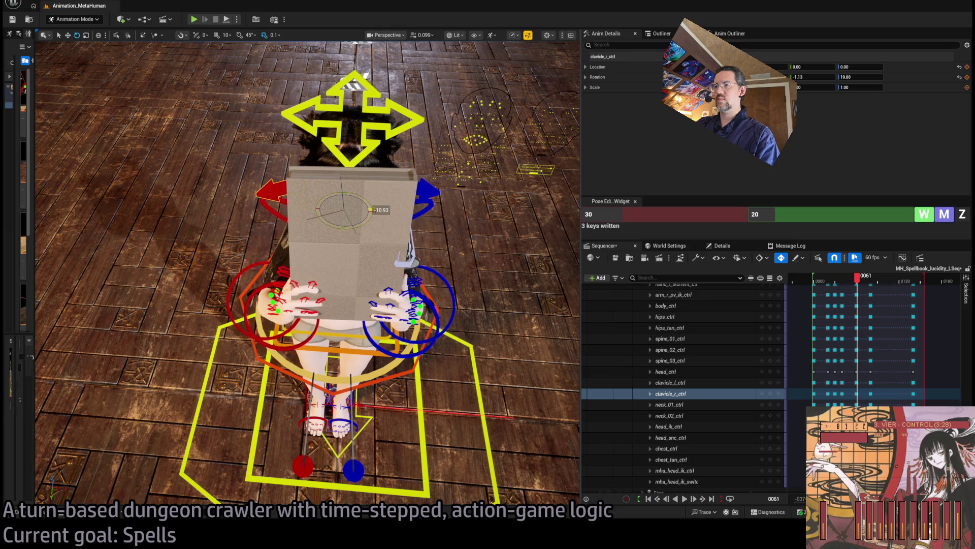
{"action": "left_click", "coordinate": [250, 285]}
{"action": "left_click_drag", "start_coordinate": [283, 312], "coordinate": [282, 307]}
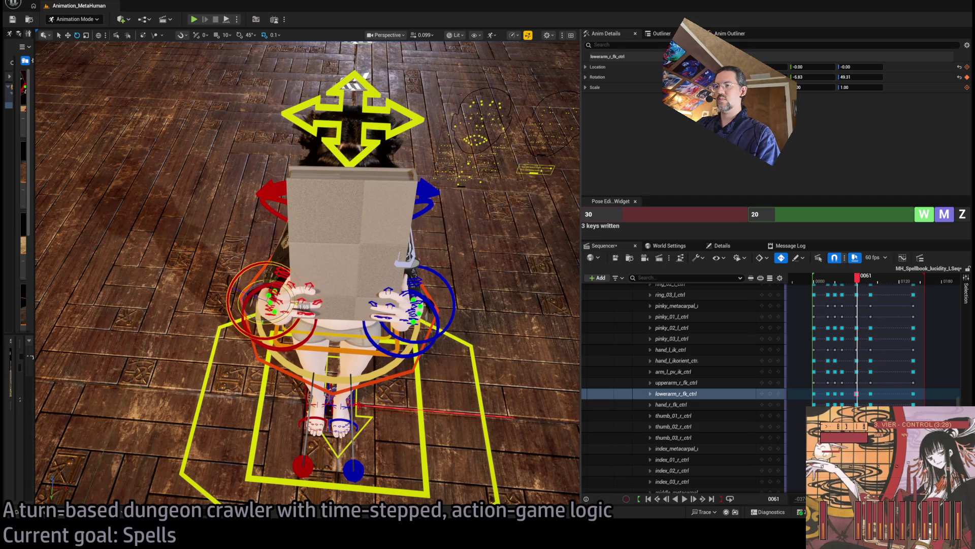
{"action": "mouse_move", "coordinate": [275, 310]}
{"action": "left_mouse_down"}
{"action": "mouse_move", "coordinate": [315, 285]}
{"action": "mouse_move", "coordinate": [300, 387]}
{"action": "mouse_move", "coordinate": [315, 399]}
{"action": "mouse_move", "coordinate": [274, 330]}
{"action": "left_mouse_up"}
{"action": "mouse_move", "coordinate": [247, 392]}
{"action": "left_mouse_down"}
{"action": "mouse_move", "coordinate": [254, 386]}
{"action": "mouse_move", "coordinate": [243, 399]}
{"action": "mouse_move", "coordinate": [315, 372]}
{"action": "mouse_move", "coordinate": [361, 369]}
{"action": "left_mouse_up"}
{"action": "left_click", "coordinate": [247, 391]}
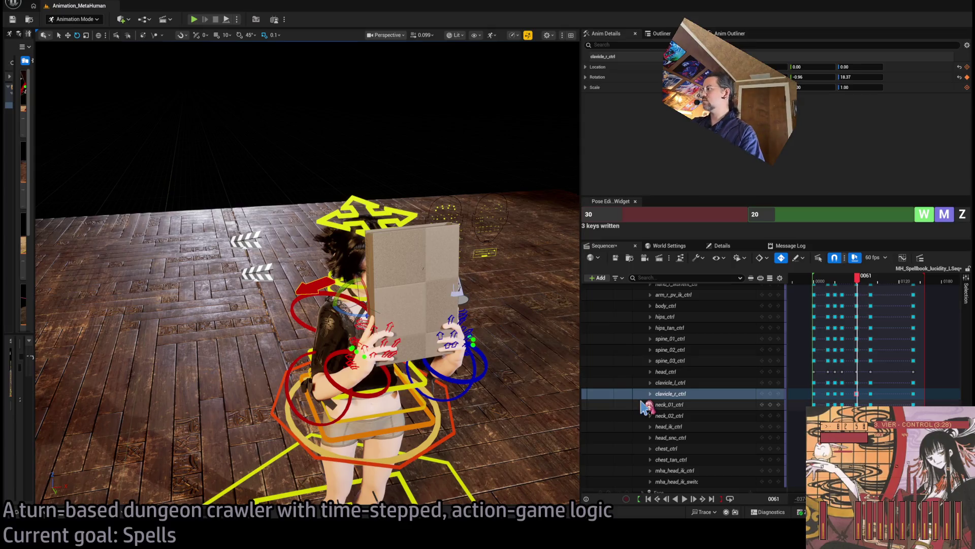
{"action": "scroll", "coordinate": [751, 370], "scroll_direction": "up", "scroll_amount": 5}
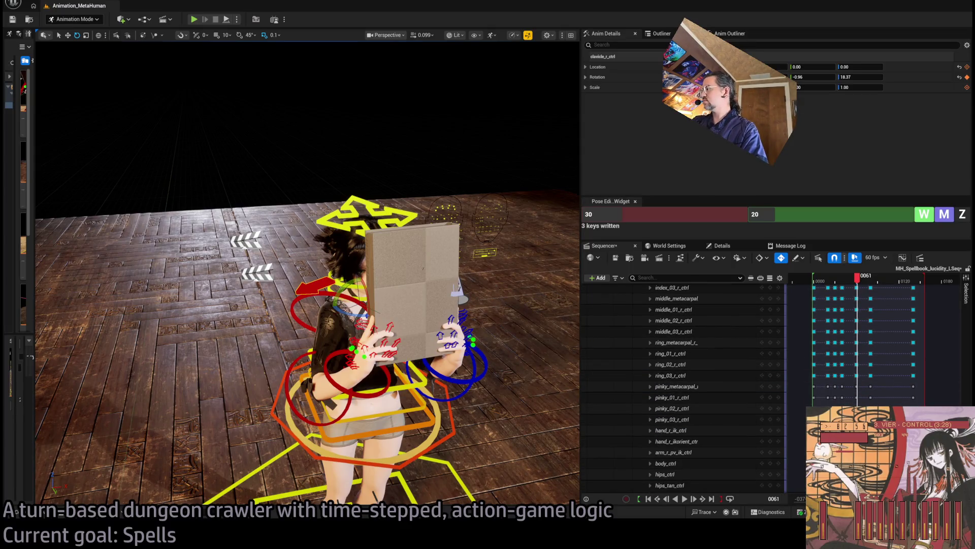
{"action": "scroll", "coordinate": [864, 345], "scroll_direction": "up", "scroll_amount": 5}
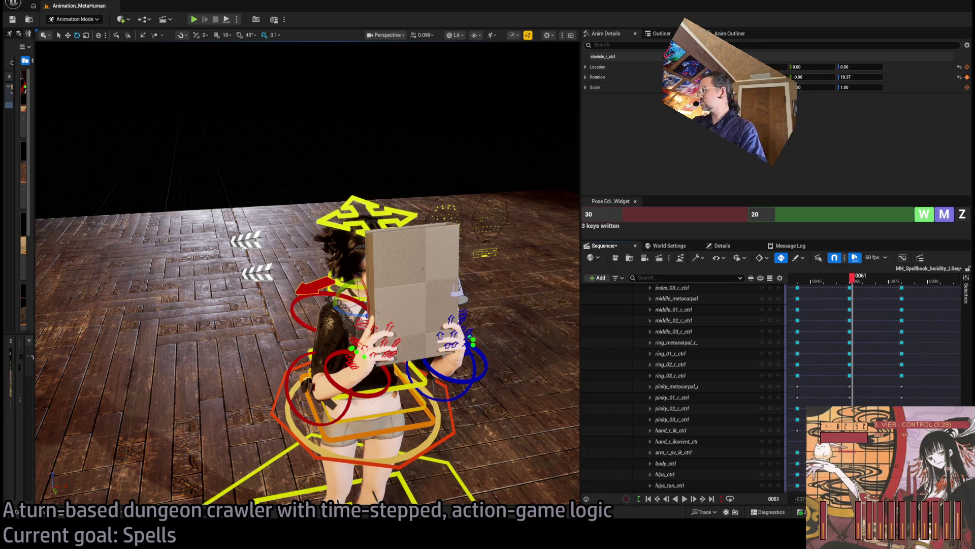
{"action": "scroll", "coordinate": [686, 381], "scroll_direction": "up", "scroll_amount": 10}
{"action": "left_click", "coordinate": [647, 387]}
Undo the extra key at frame 61 and step back to frame 60
{"action": "key", "text": "ctrl+z"}
{"action": "key", "text": "Left"}
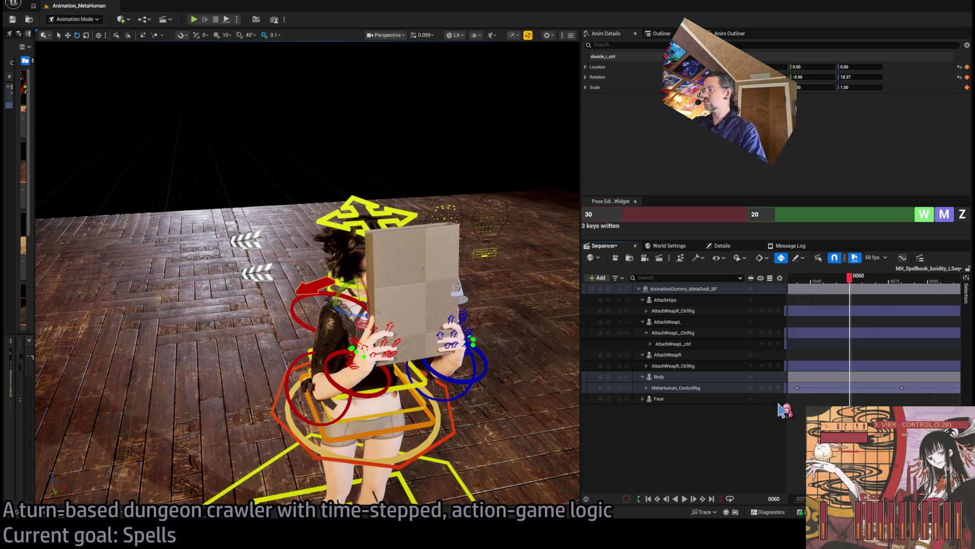
{"action": "mouse_move", "coordinate": [849, 277]}
{"action": "left_mouse_down"}
{"action": "mouse_move", "coordinate": [828, 277]}
{"action": "mouse_move", "coordinate": [917, 287]}
{"action": "mouse_move", "coordinate": [793, 292]}
{"action": "left_mouse_up"}
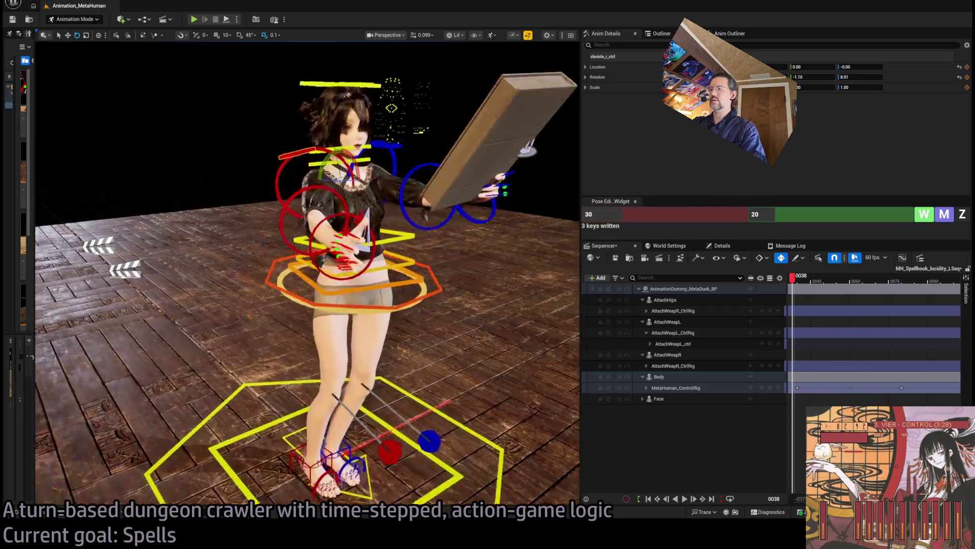
Play back the motion, then inspect the legs from the side at frame 60
{"action": "key", "text": "space"}
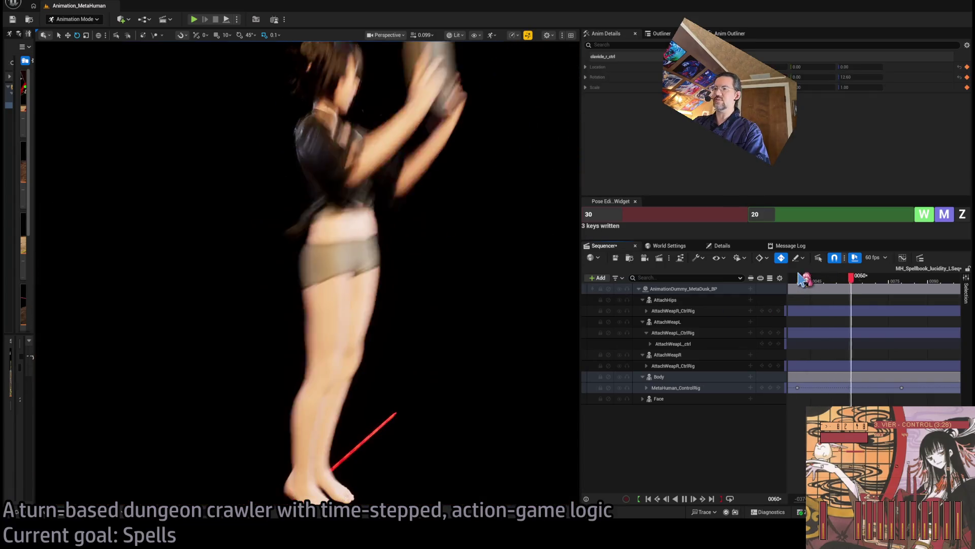
{"action": "key", "text": "space"}
{"action": "left_click_drag", "start_coordinate": [848, 278], "coordinate": [797, 288]}
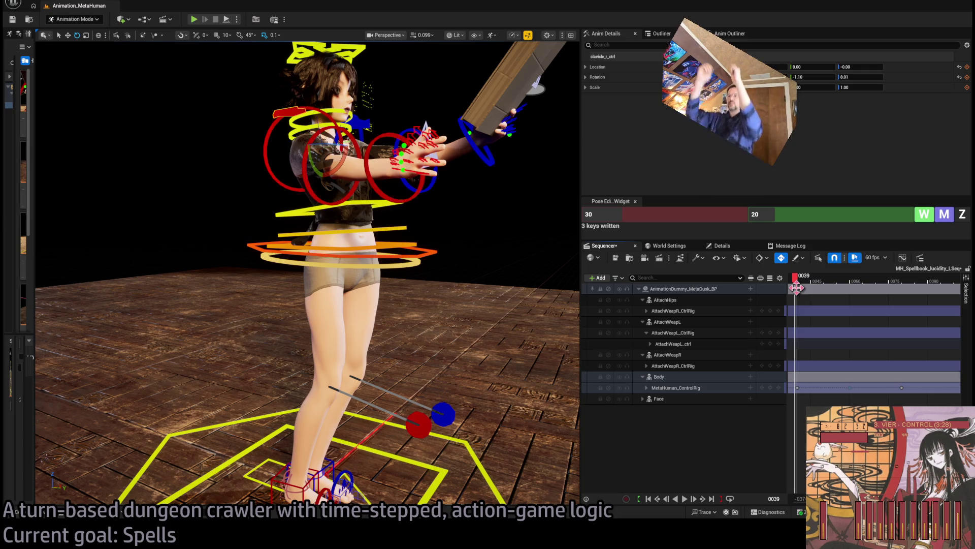
{"action": "left_click_drag", "start_coordinate": [398, 395], "coordinate": [362, 382]}
{"action": "left_click_drag", "start_coordinate": [796, 277], "coordinate": [853, 285]}
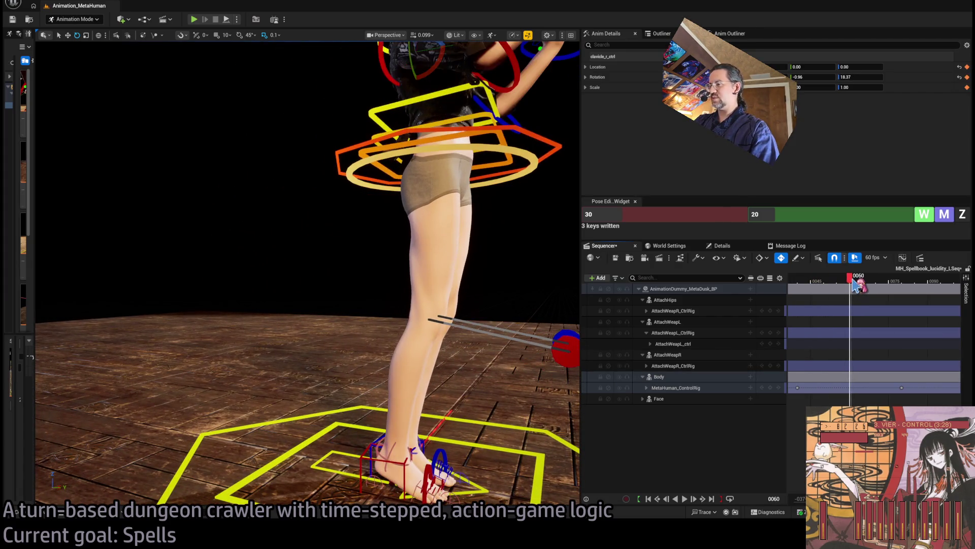
Select the right and left foot-roll controls and frame the view on them
{"action": "left_click", "coordinate": [395, 454]}
{"action": "key", "text": "f"}
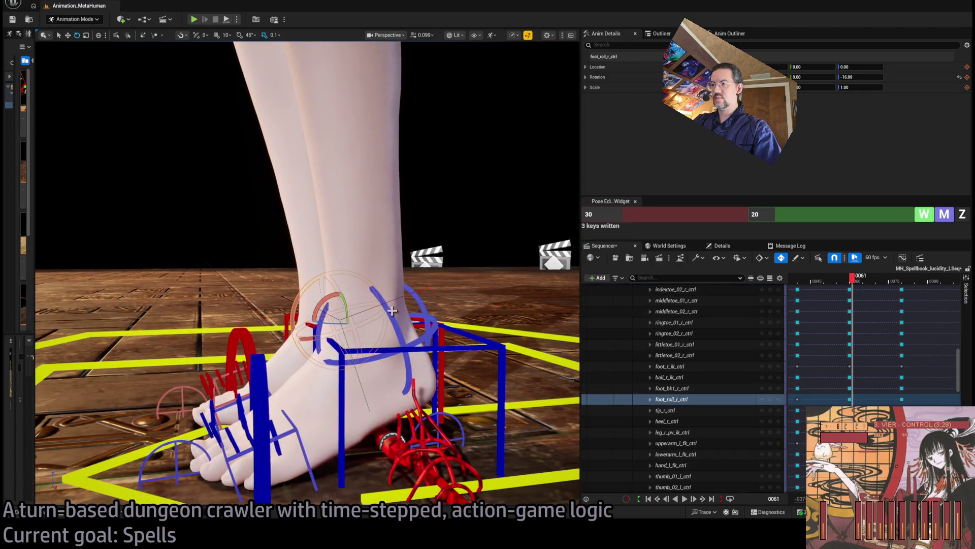
{"action": "left_click", "coordinate": [391, 311], "text": "shift"}
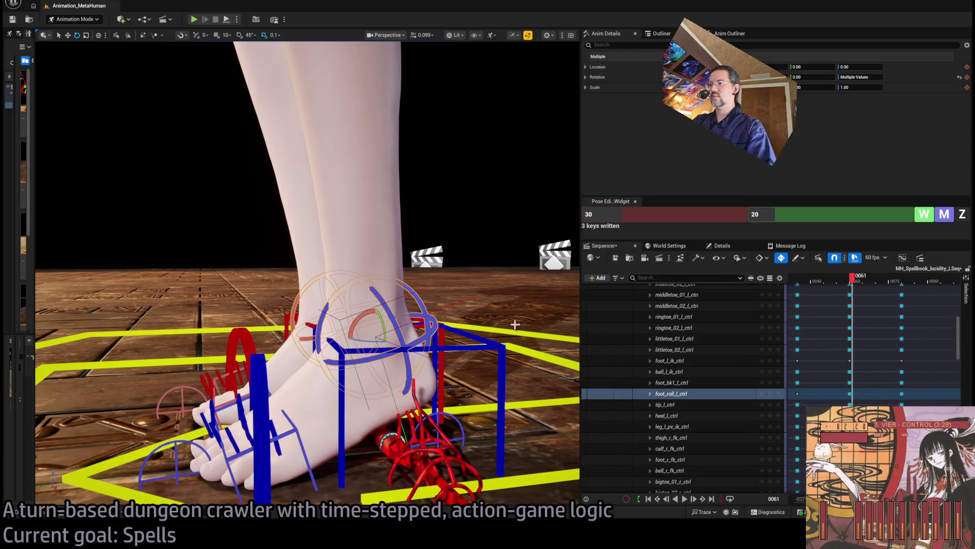
Enter frame 60 in both Pose Editor fields, write keys, and zero the two foot controls
{"action": "left_click", "coordinate": [725, 213]}
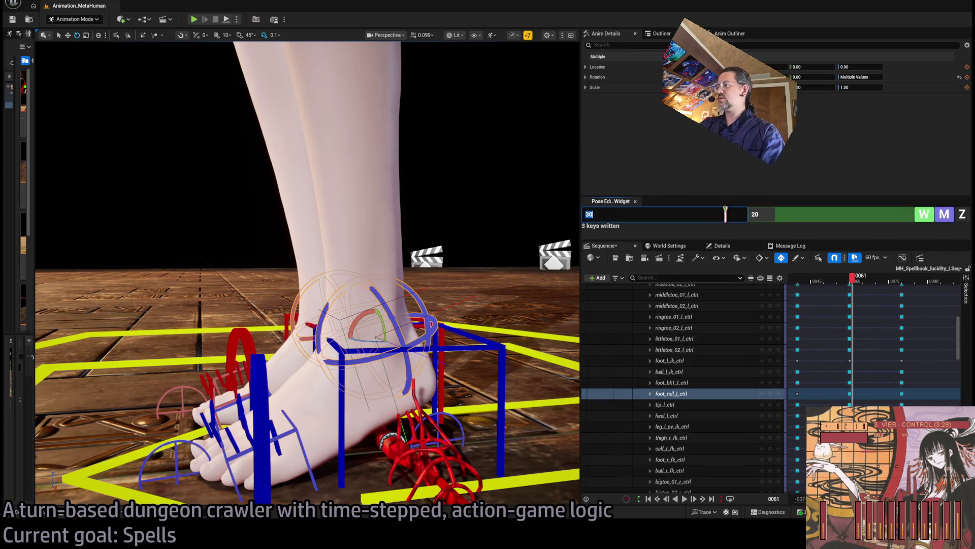
{"action": "type", "text": "67"}
{"action": "key", "text": "Tab"}
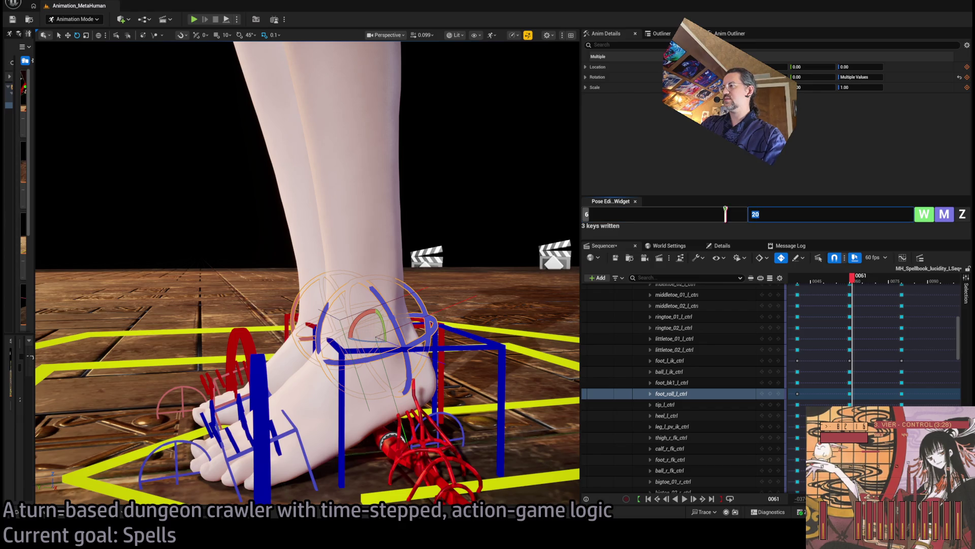
{"action": "type", "text": "60"}
{"action": "key", "text": "shift+Tab"}
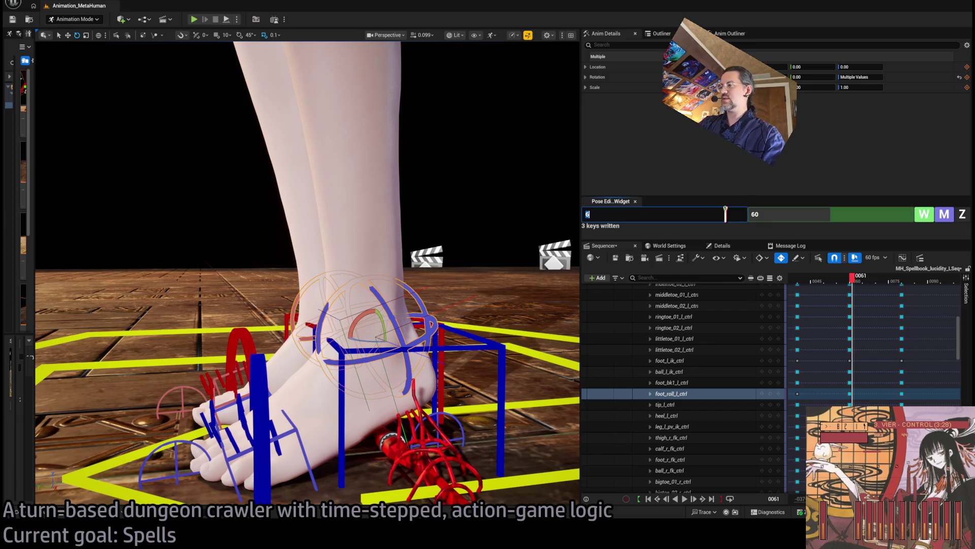
{"action": "type", "text": "60"}
{"action": "key", "text": "Return"}
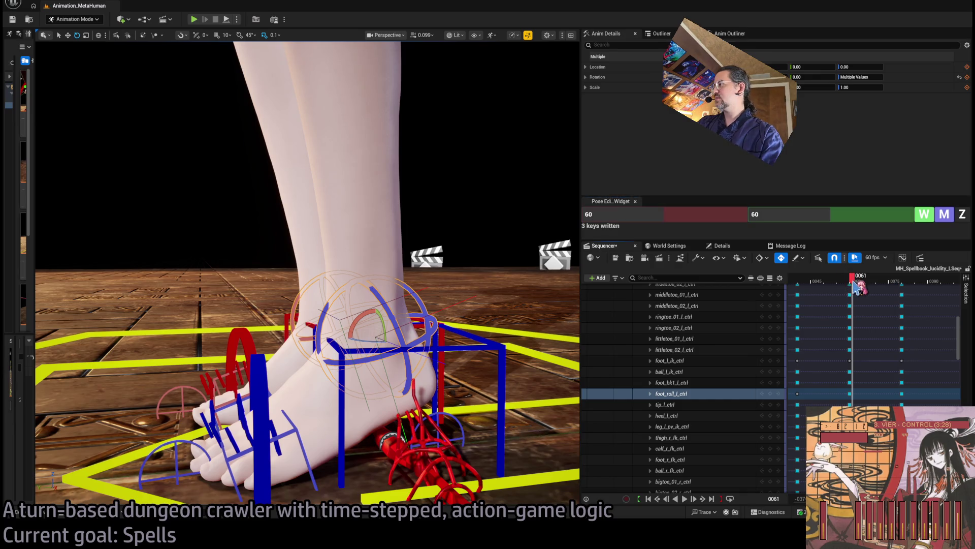
{"action": "left_click", "coordinate": [923, 216]}
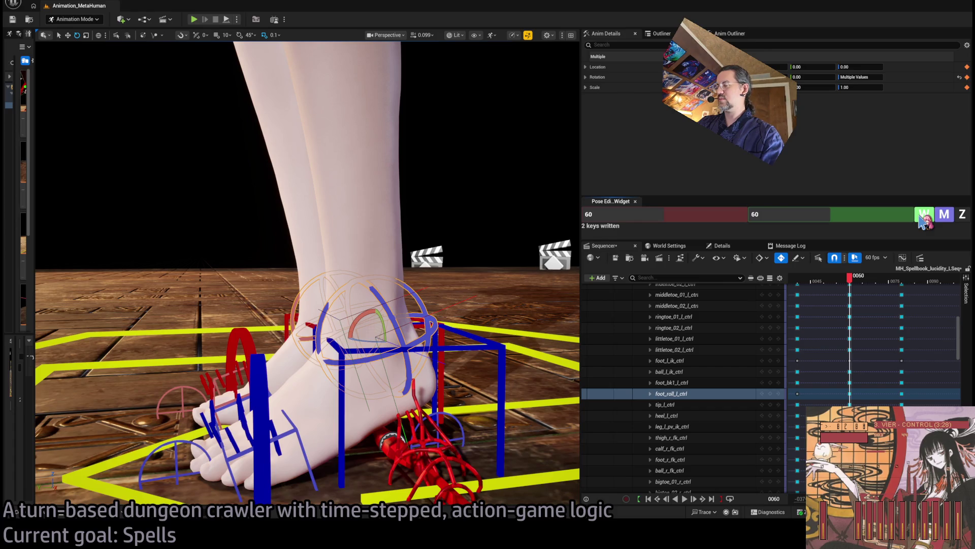
{"action": "left_click", "coordinate": [962, 214]}
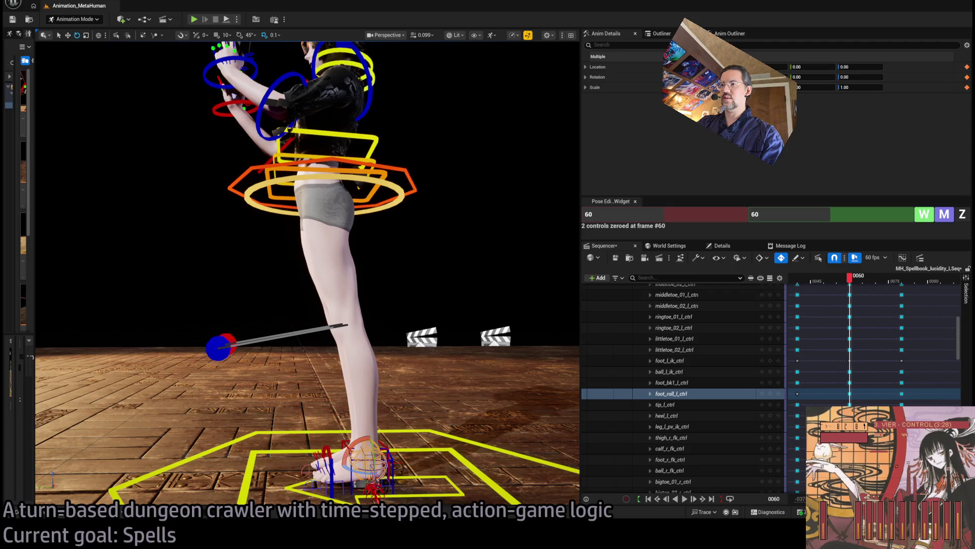
Move body_ctrl with the translate gizmo to shift the hips, scrubbing around frame 60 to check
{"action": "left_click", "coordinate": [323, 174]}
{"action": "mouse_move", "coordinate": [324, 174]}
{"action": "left_mouse_down"}
{"action": "mouse_move", "coordinate": [322, 204]}
{"action": "mouse_move", "coordinate": [322, 183]}
{"action": "left_mouse_up"}
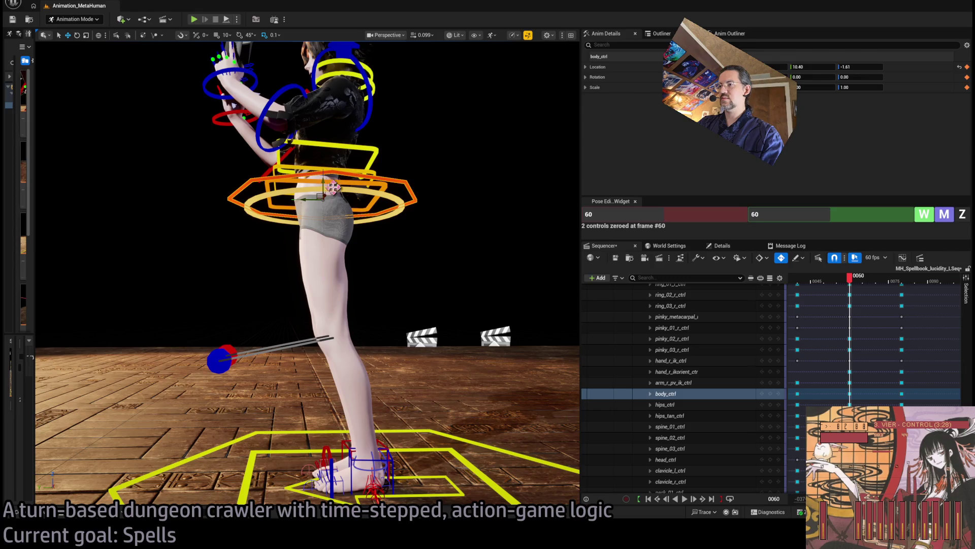
{"action": "mouse_move", "coordinate": [825, 280]}
{"action": "left_mouse_down"}
{"action": "mouse_move", "coordinate": [914, 283]}
{"action": "mouse_move", "coordinate": [837, 290]}
{"action": "mouse_move", "coordinate": [853, 290]}
{"action": "left_mouse_up"}
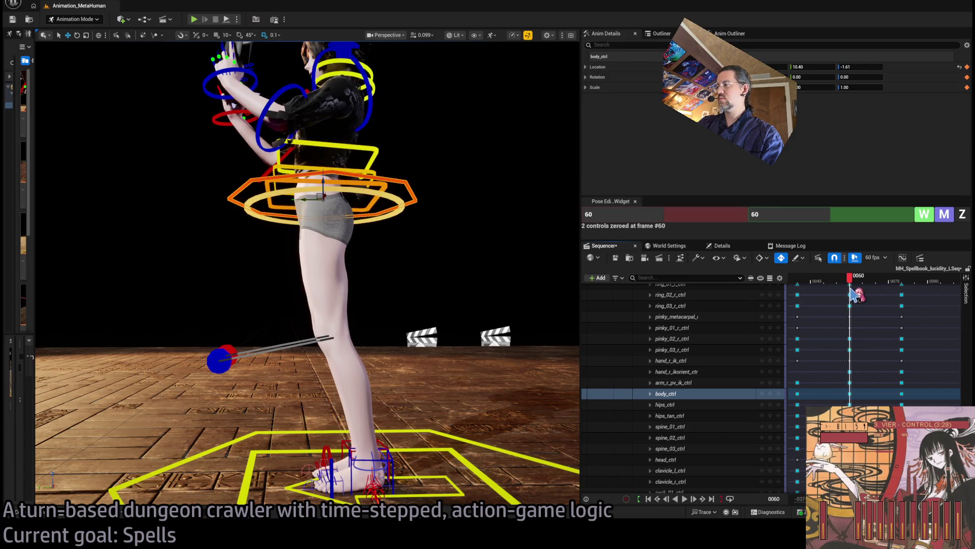
{"action": "left_click_drag", "start_coordinate": [303, 200], "coordinate": [311, 201]}
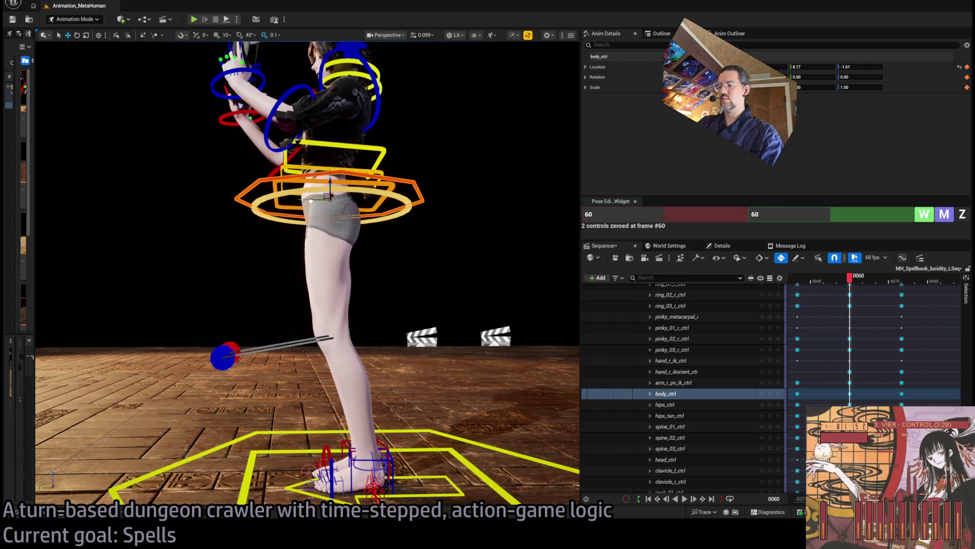
{"action": "mouse_move", "coordinate": [839, 286]}
{"action": "left_mouse_down"}
{"action": "mouse_move", "coordinate": [917, 288]}
{"action": "mouse_move", "coordinate": [850, 287]}
{"action": "left_mouse_up"}
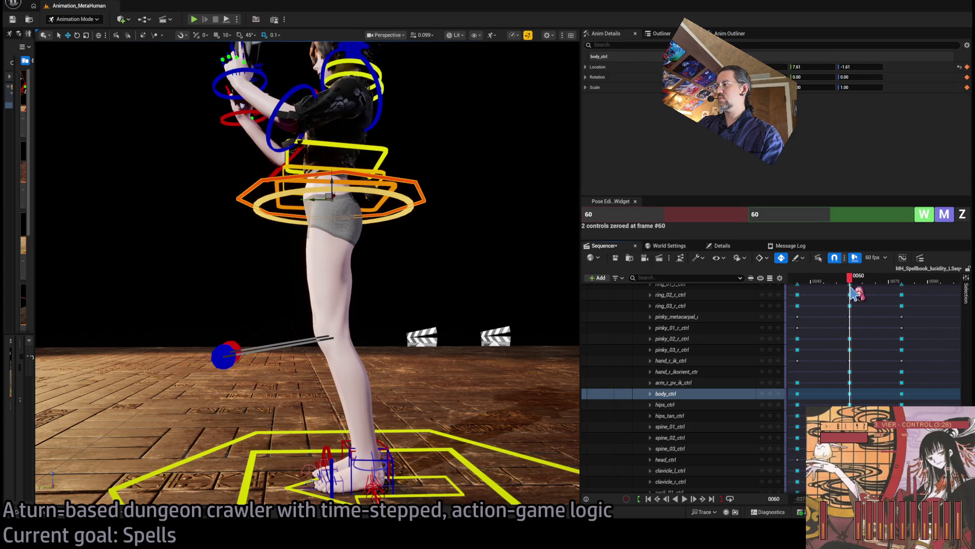
{"action": "left_click", "coordinate": [331, 192]}
{"action": "left_click", "coordinate": [329, 179]}
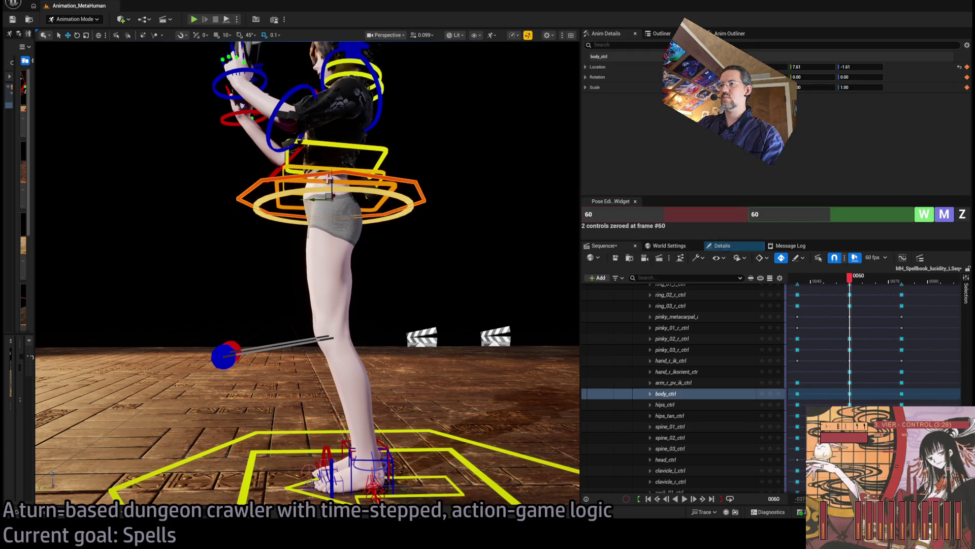
{"action": "left_click_drag", "start_coordinate": [329, 179], "coordinate": [331, 182]}
{"action": "mouse_move", "coordinate": [840, 285]}
{"action": "left_mouse_down"}
{"action": "mouse_move", "coordinate": [913, 286]}
{"action": "mouse_move", "coordinate": [855, 303]}
{"action": "mouse_move", "coordinate": [865, 292]}
{"action": "mouse_move", "coordinate": [821, 280]}
{"action": "mouse_move", "coordinate": [921, 292]}
{"action": "mouse_move", "coordinate": [893, 290]}
{"action": "mouse_move", "coordinate": [903, 290]}
{"action": "left_mouse_up"}
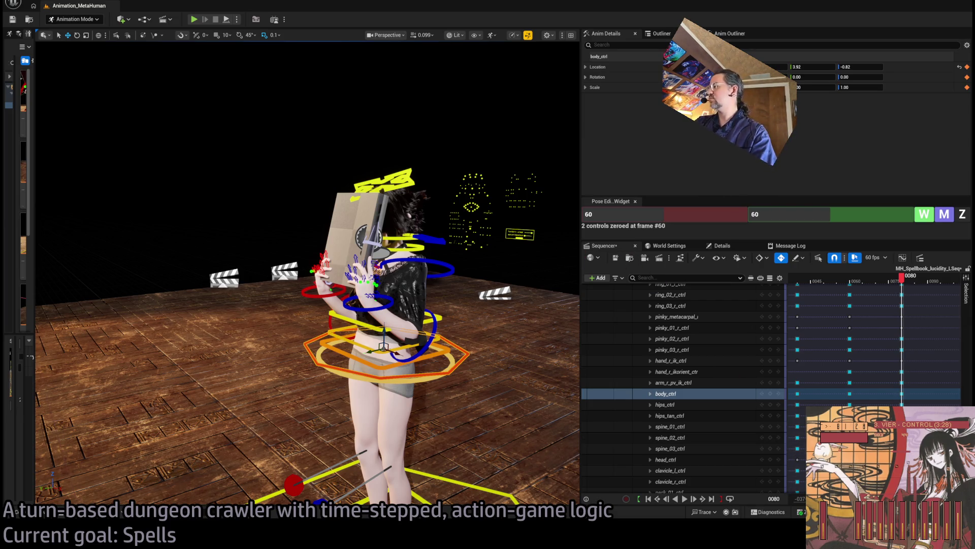
{"action": "scroll", "coordinate": [874, 340], "scroll_direction": "down", "scroll_amount": 3}
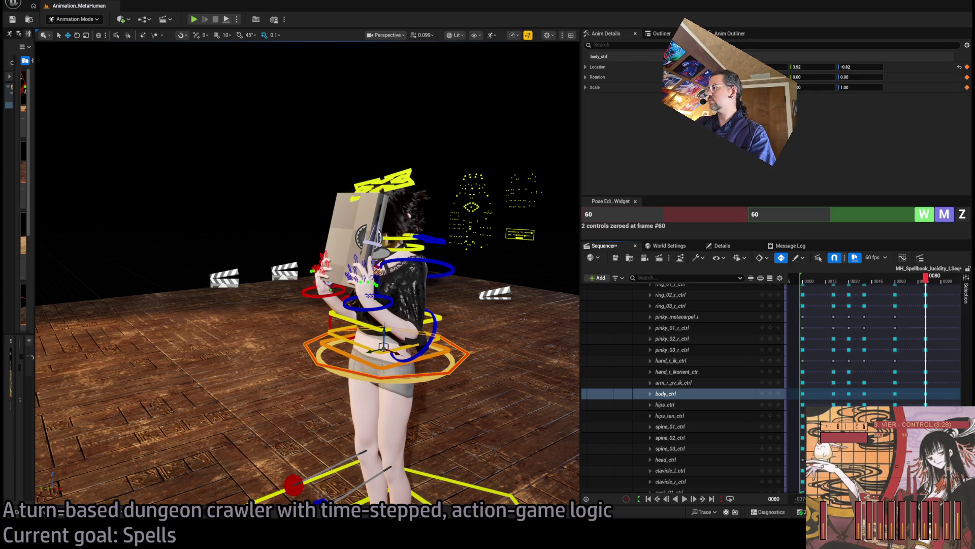
{"action": "scroll", "coordinate": [874, 341], "scroll_direction": "down", "scroll_amount": 3}
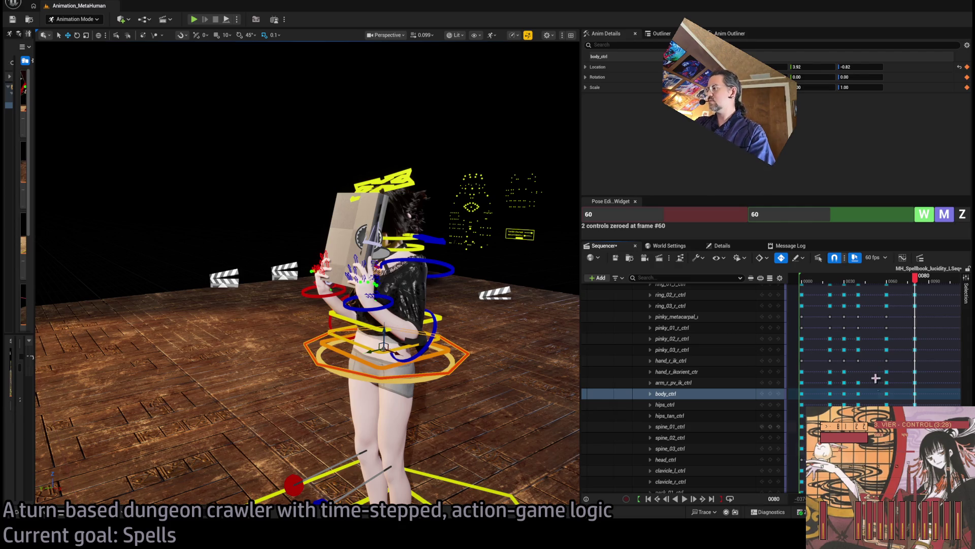
{"action": "key", "text": "space"}
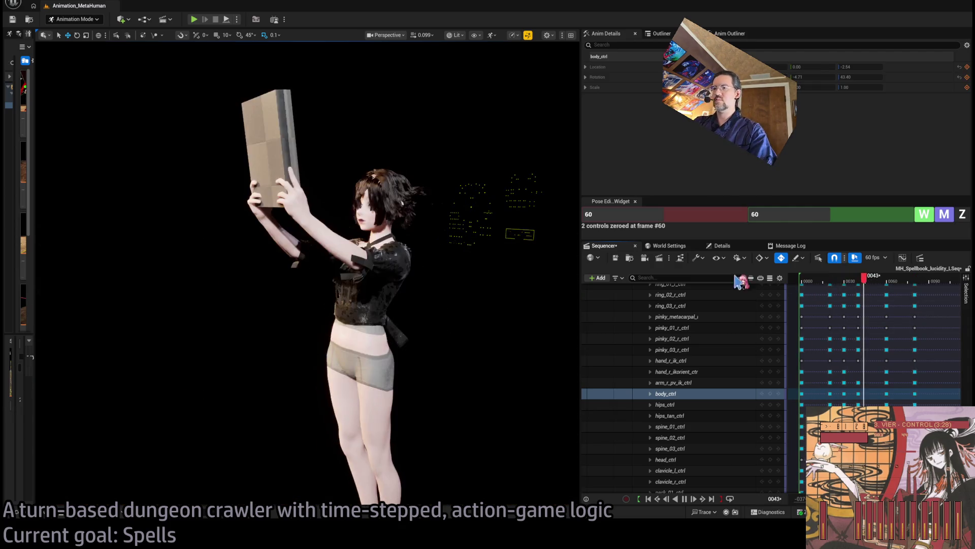
{"action": "mouse_move", "coordinate": [914, 281]}
{"action": "left_mouse_down"}
{"action": "mouse_move", "coordinate": [890, 285]}
{"action": "mouse_move", "coordinate": [920, 286]}
{"action": "left_mouse_up"}
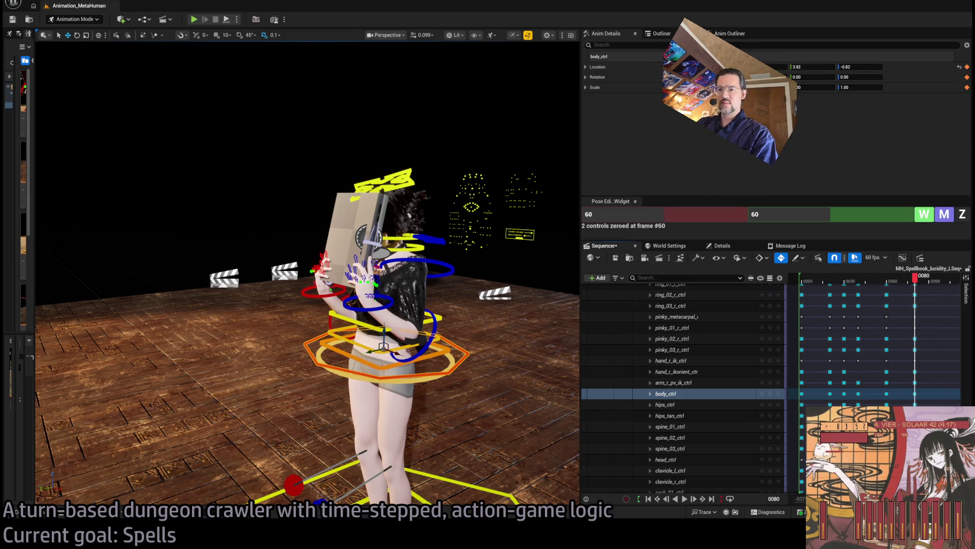
Switch to the YouTube Music window, then to the BRB screen playlist tab
{"action": "key", "text": "alt+Tab"}
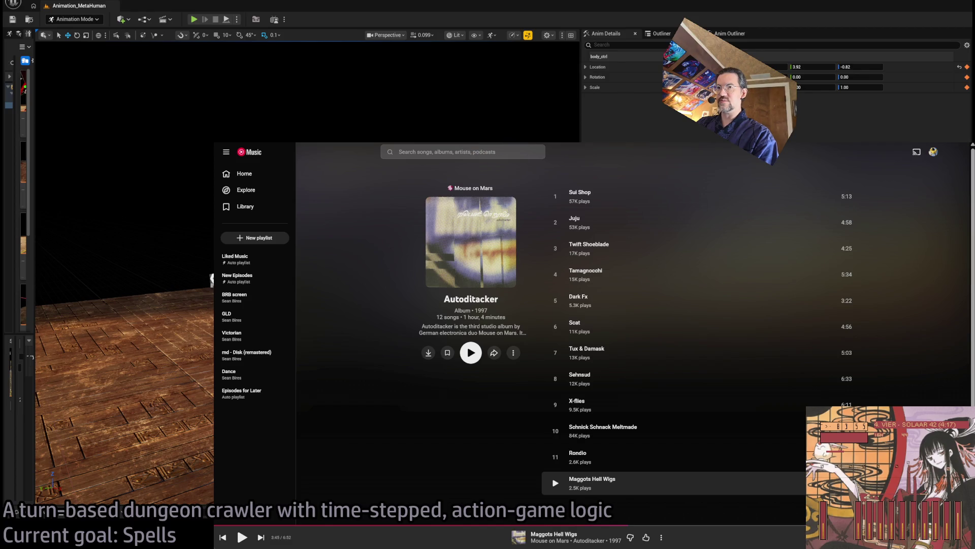
{"action": "key", "text": "ctrl+Tab"}
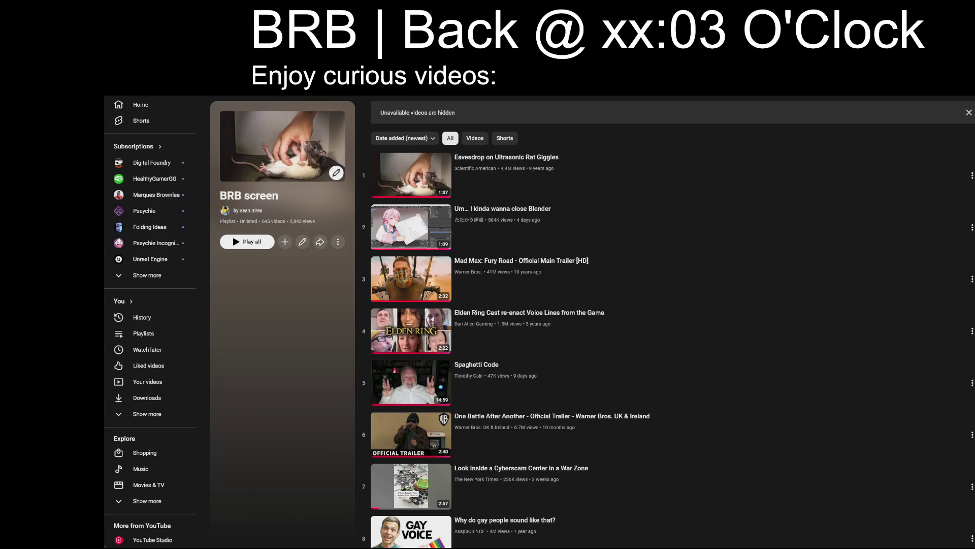
Change the BRB title's return time to xx:12
{"action": "key", "text": "Delete"}
{"action": "key", "text": "Delete"}
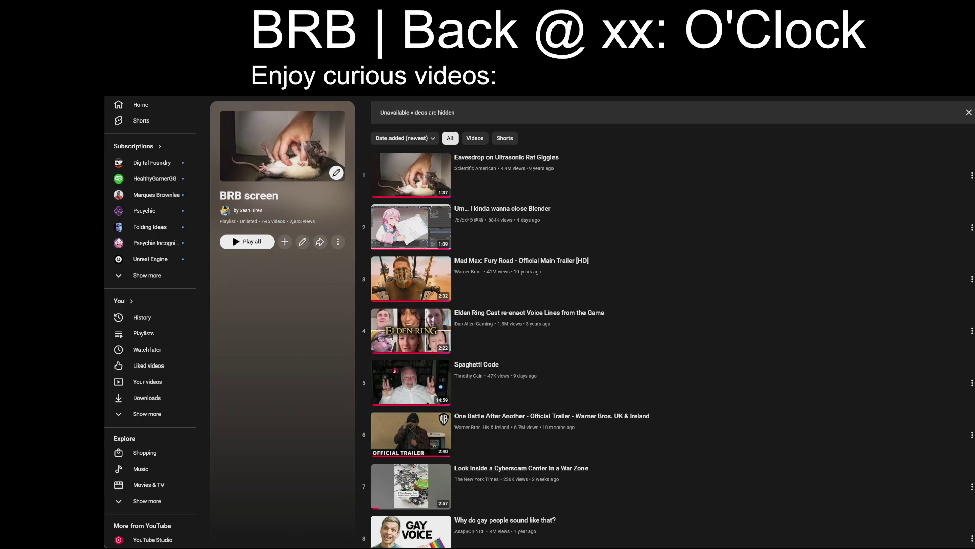
{"action": "type", "text": "12"}
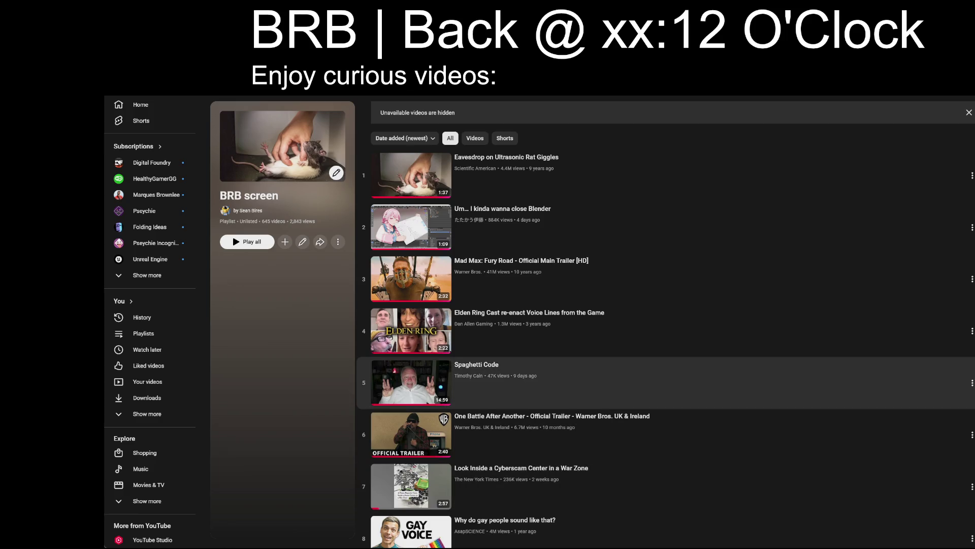
{"action": "scroll", "coordinate": [709, 341], "scroll_direction": "down", "scroll_amount": 20}
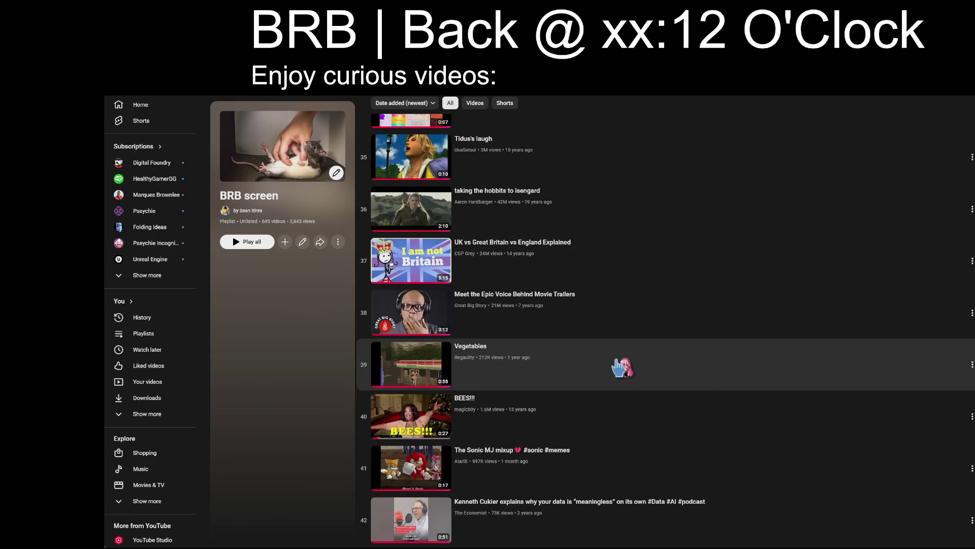
{"action": "scroll", "coordinate": [629, 348], "scroll_direction": "up", "scroll_amount": 2}
Play 'The Moment That Makes Minecraft Great' from the BRB screen playlist
{"action": "scroll", "coordinate": [630, 348], "scroll_direction": "down", "scroll_amount": 5}
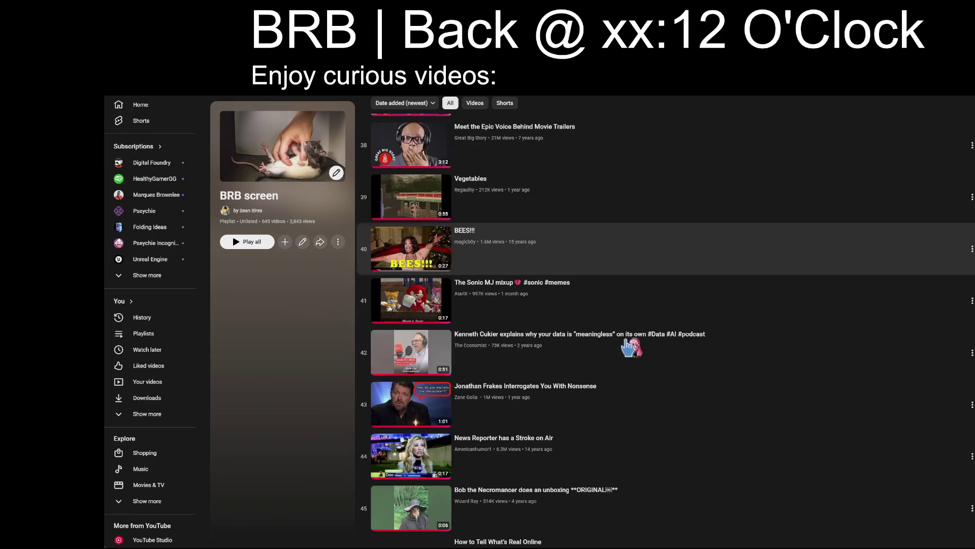
{"action": "scroll", "coordinate": [661, 277], "scroll_direction": "down", "scroll_amount": 10}
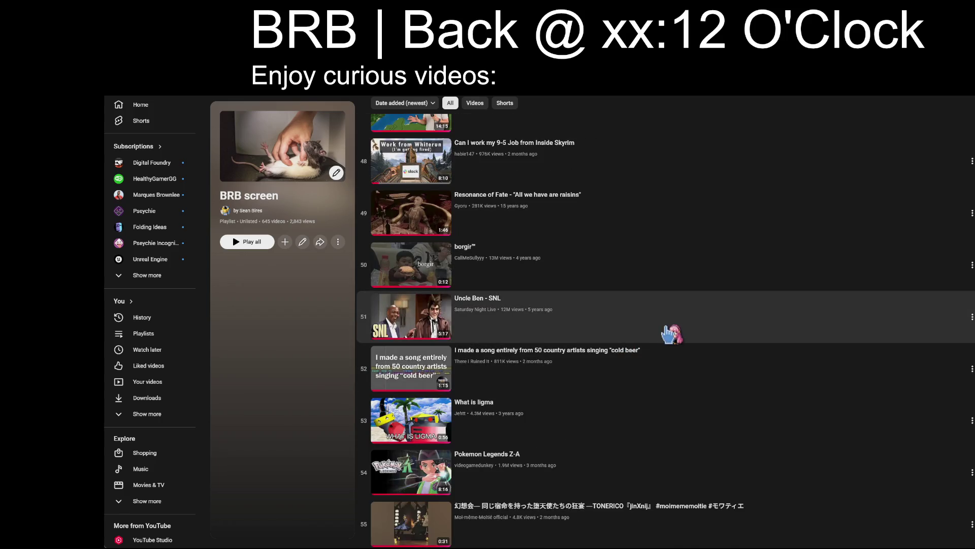
{"action": "scroll", "coordinate": [783, 329], "scroll_direction": "up", "scroll_amount": 2}
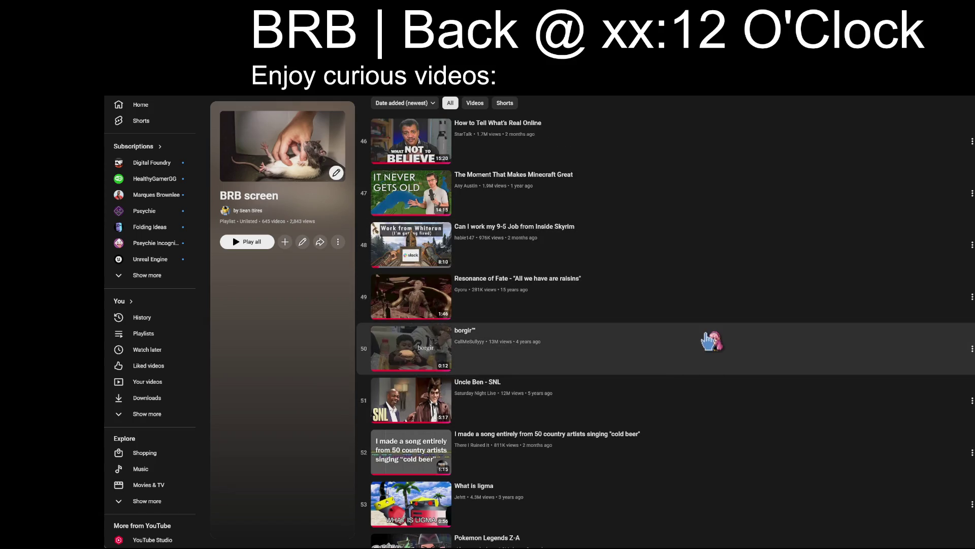
{"action": "scroll", "coordinate": [604, 277], "scroll_direction": "down", "scroll_amount": 5}
{"action": "scroll", "coordinate": [603, 277], "scroll_direction": "down", "scroll_amount": 18}
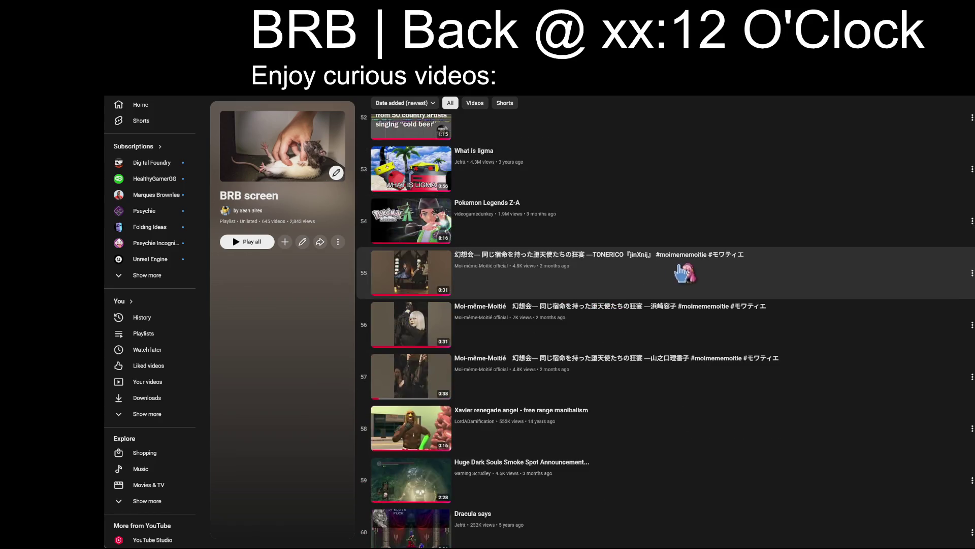
{"action": "scroll", "coordinate": [692, 269], "scroll_direction": "down", "scroll_amount": 9}
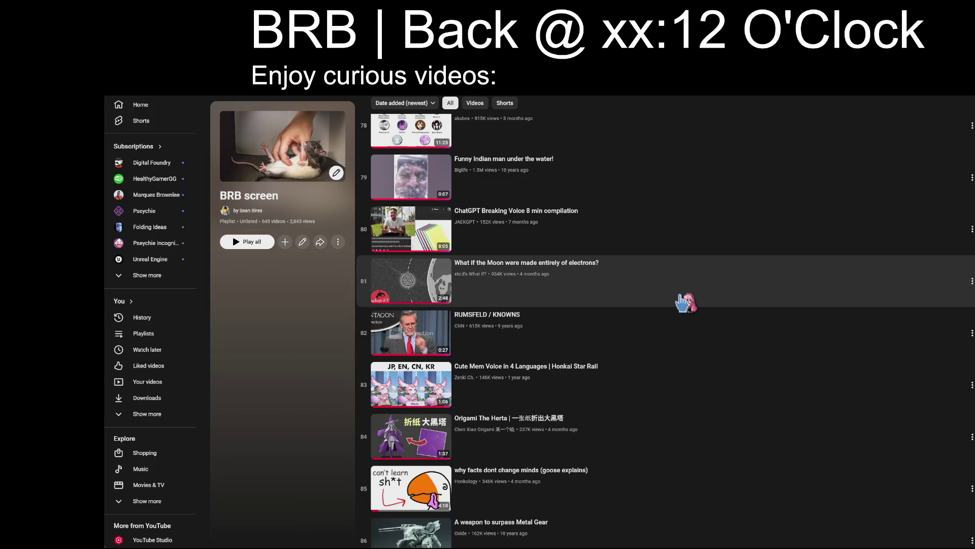
{"action": "scroll", "coordinate": [686, 303], "scroll_direction": "down", "scroll_amount": 5}
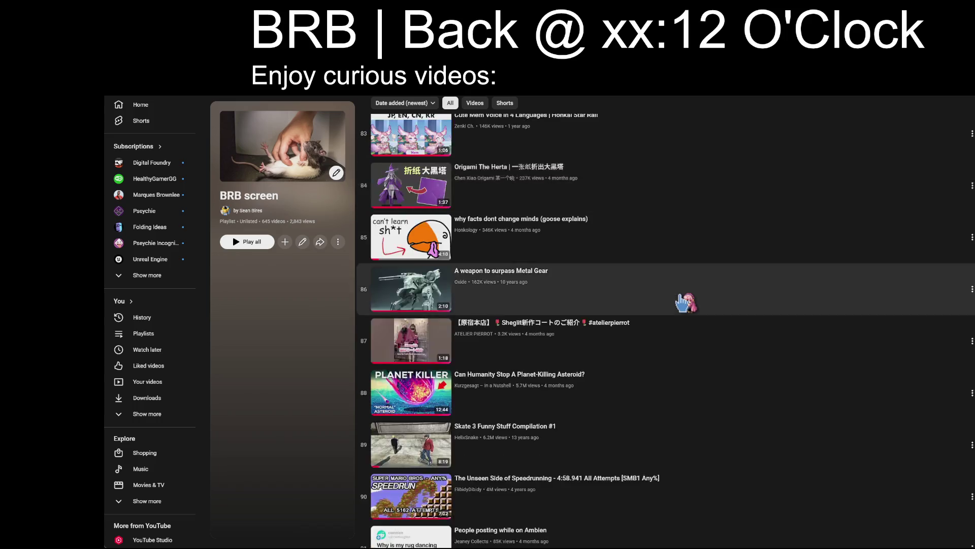
{"action": "scroll", "coordinate": [687, 303], "scroll_direction": "up", "scroll_amount": 20}
{"action": "scroll", "coordinate": [687, 302], "scroll_direction": "up", "scroll_amount": 16}
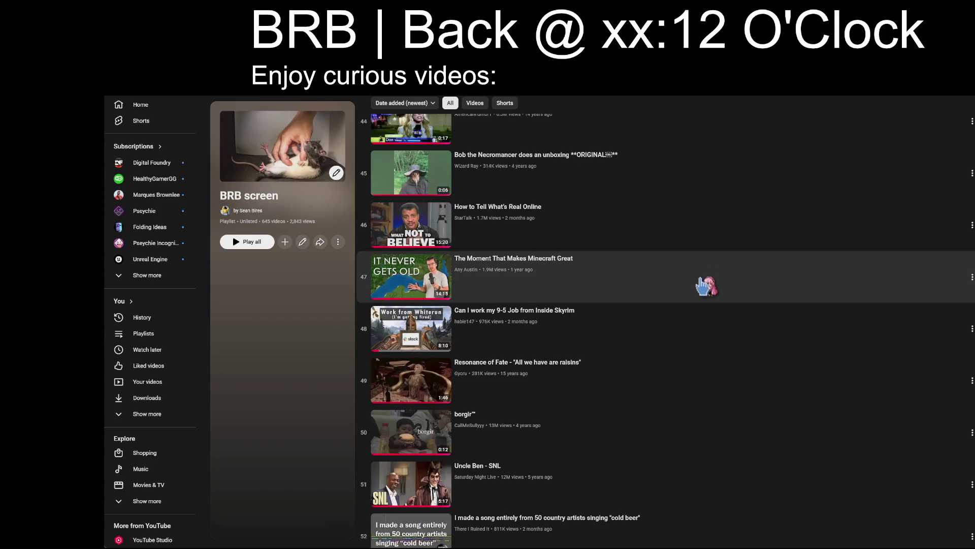
{"action": "left_click", "coordinate": [673, 273]}
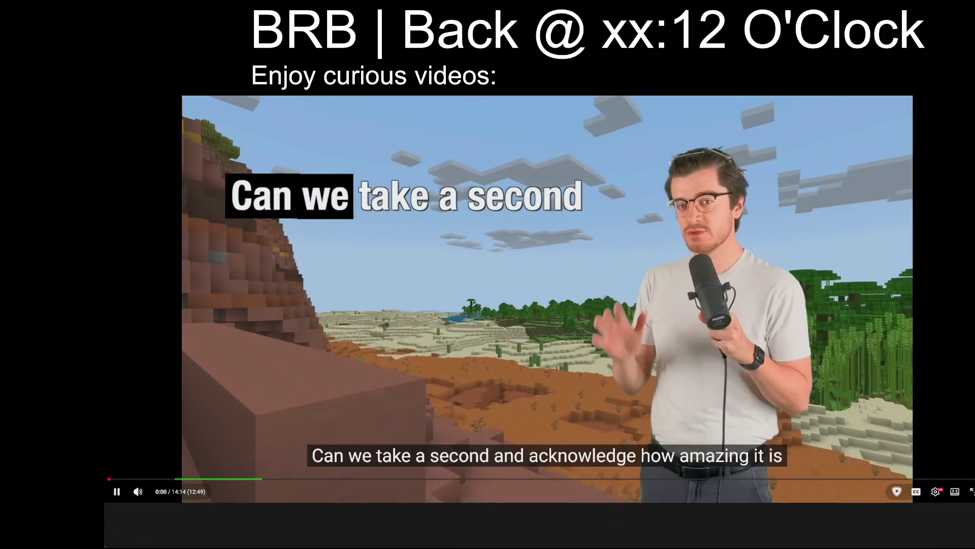
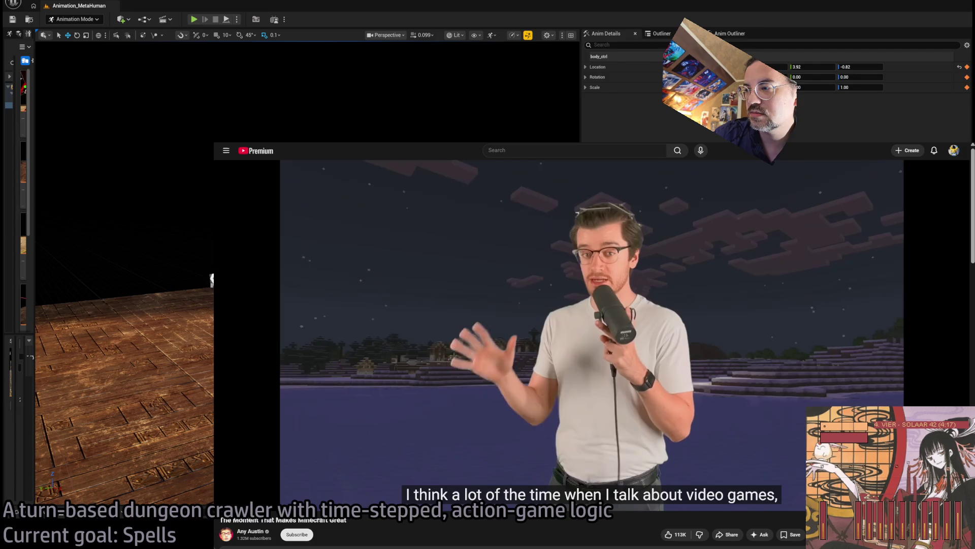
Bring the YouTube video 'The Moment That Makes Minecraft Great' full screen over the editor
{"action": "key", "text": "alt+Tab"}
{"action": "key", "text": "alt+Tab"}
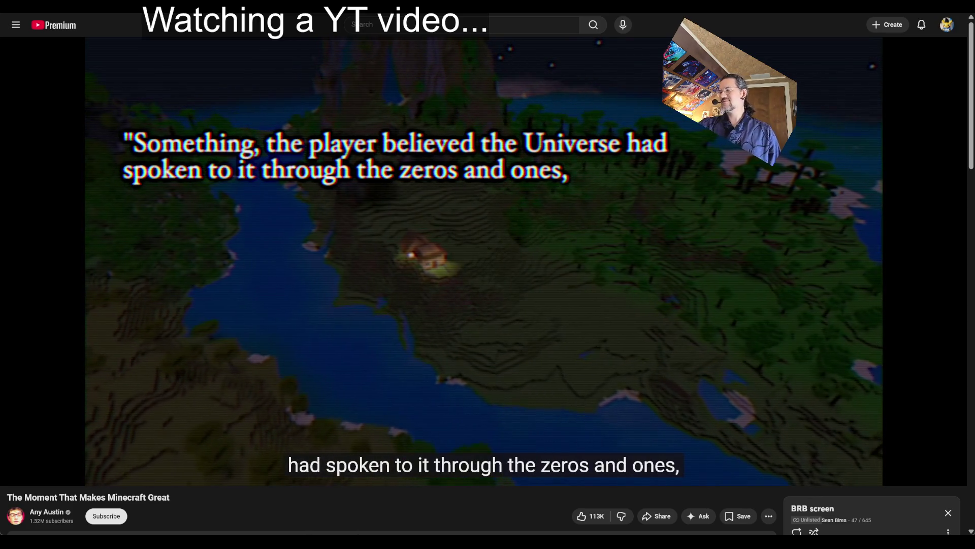
Leave the full-screen Minecraft video and return to the Unreal spellbook sequence in Sequencer
{"action": "mouse_move", "coordinate": [482, 254]}
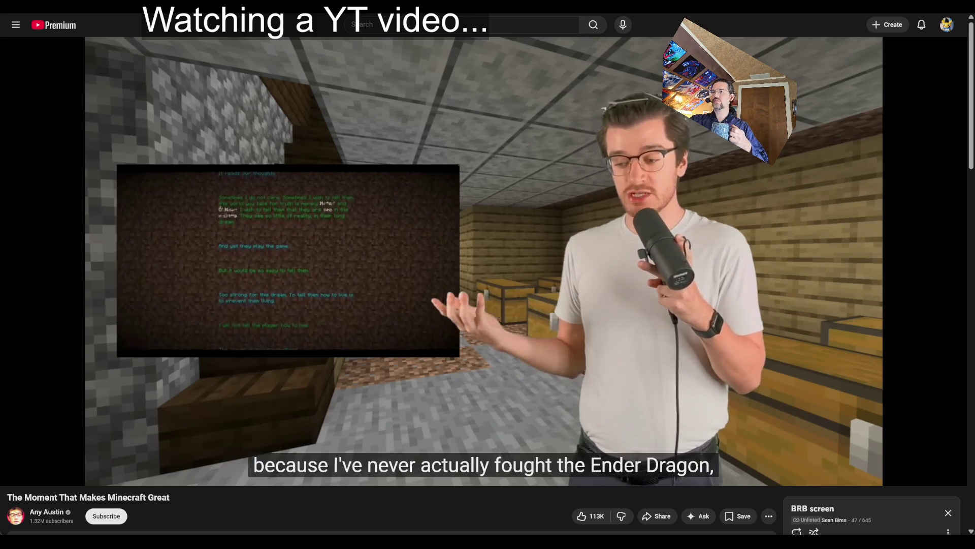
{"action": "key", "text": "alt+Tab"}
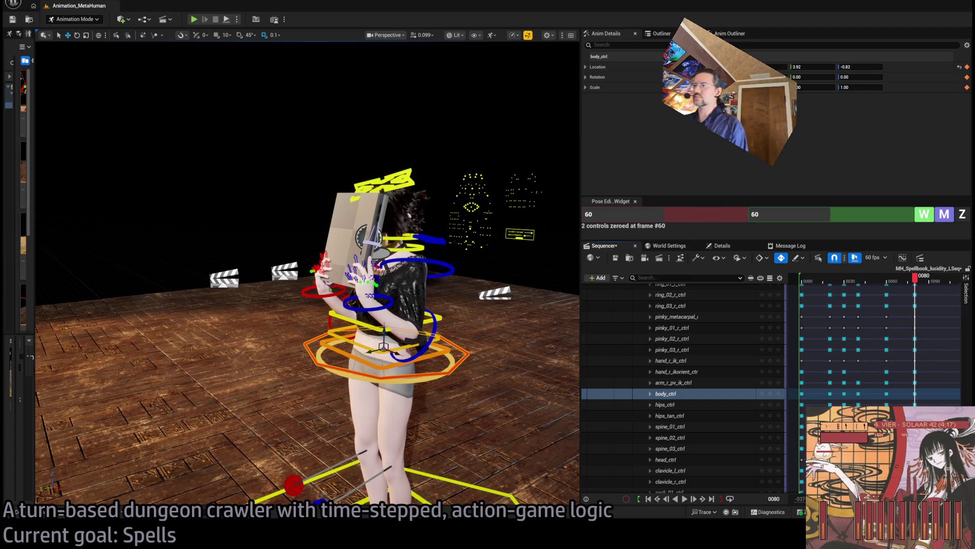
{"action": "left_click_drag", "start_coordinate": [457, 92], "coordinate": [442, 119]}
{"action": "left_click_drag", "start_coordinate": [915, 292], "coordinate": [806, 287]}
{"action": "key", "text": "space"}
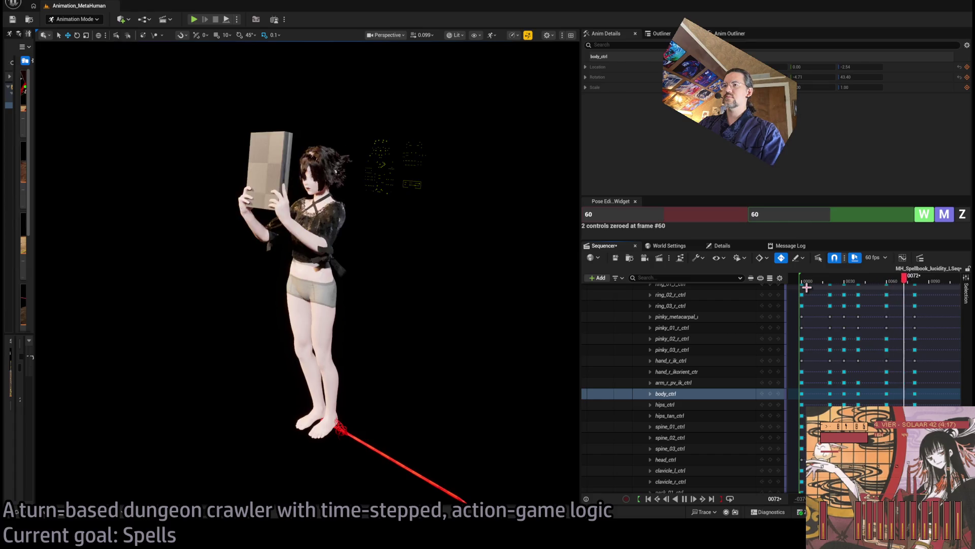
{"action": "key", "text": "space"}
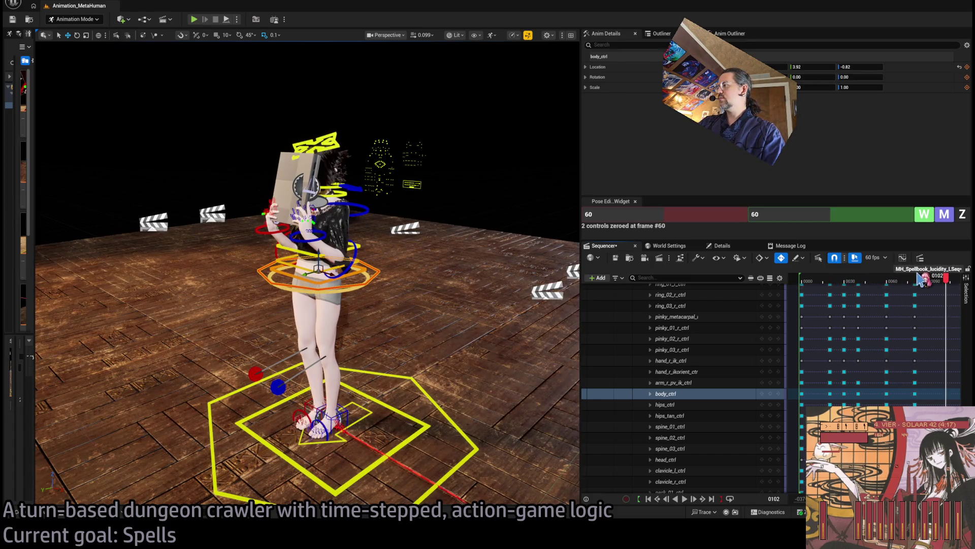
{"action": "left_click_drag", "start_coordinate": [922, 279], "coordinate": [948, 290]}
{"action": "scroll", "coordinate": [826, 354], "scroll_direction": "up", "scroll_amount": 3}
{"action": "scroll", "coordinate": [825, 355], "scroll_direction": "up", "scroll_amount": 5}
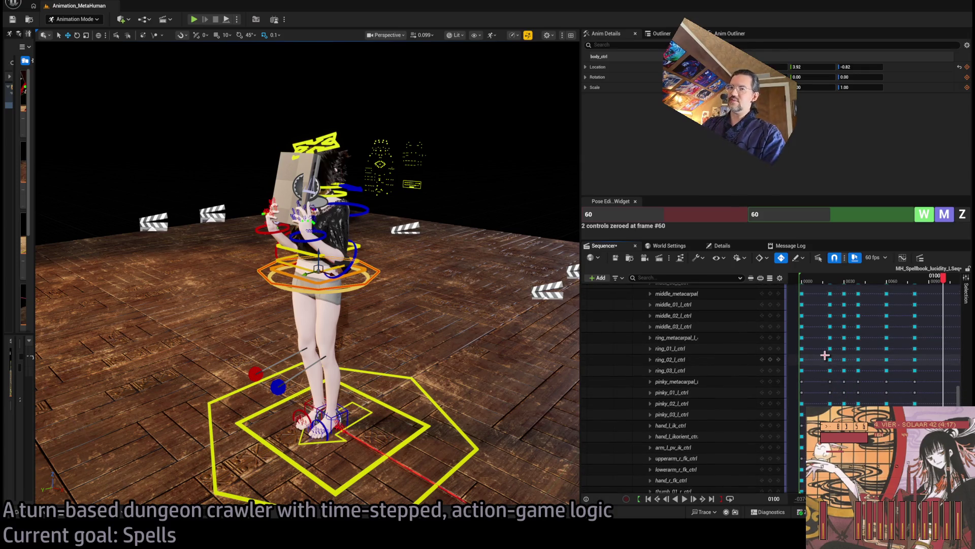
{"action": "scroll", "coordinate": [825, 355], "scroll_direction": "down", "scroll_amount": 15}
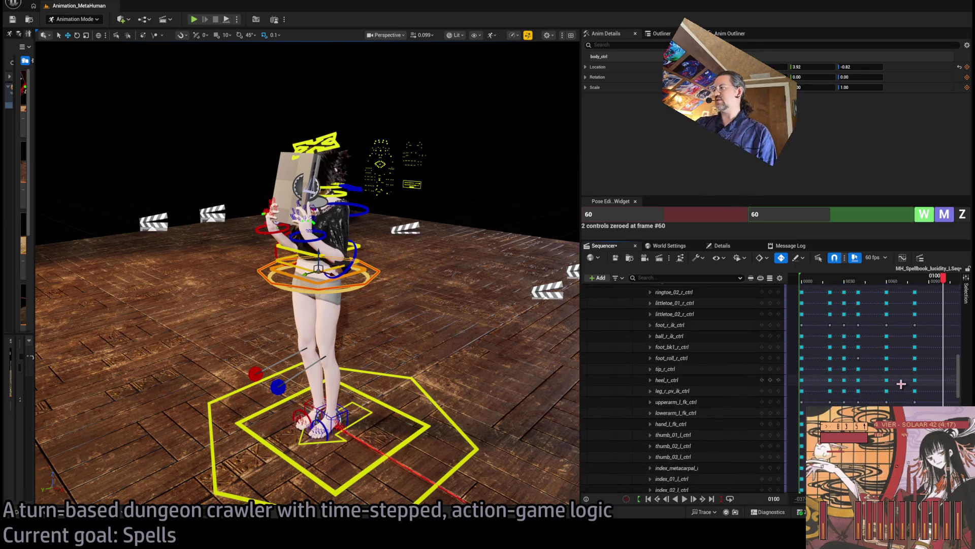
{"action": "scroll", "coordinate": [904, 386], "scroll_direction": "up", "scroll_amount": 5}
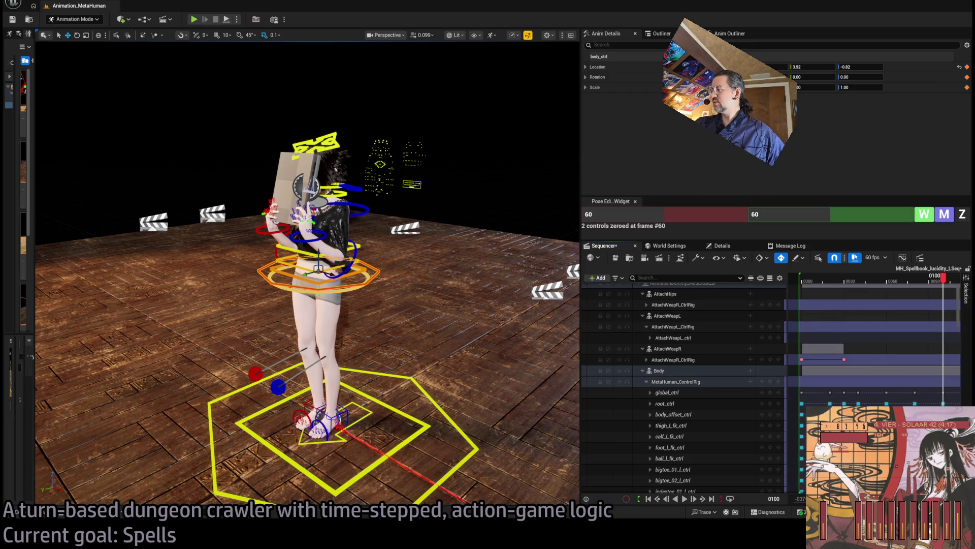
{"action": "scroll", "coordinate": [879, 335], "scroll_direction": "right", "scroll_amount": 2}
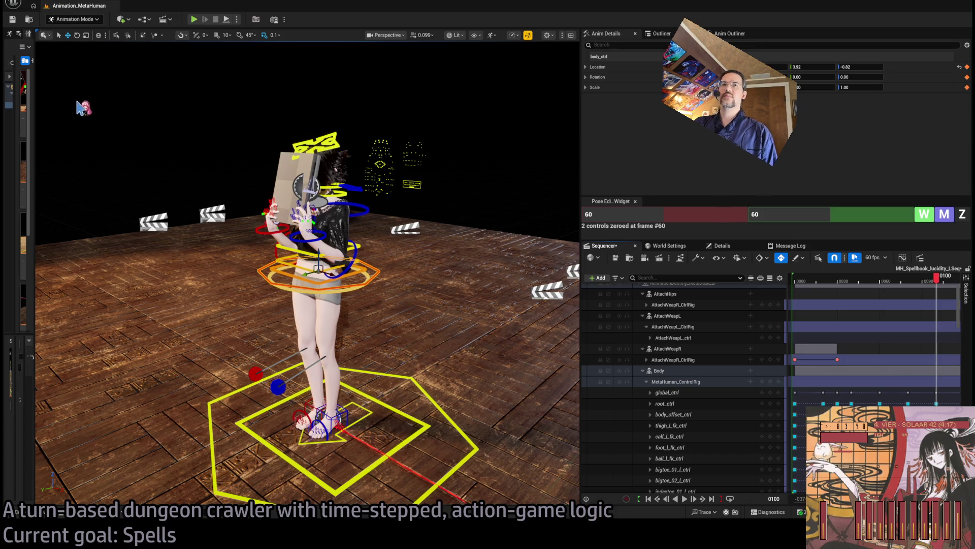
Widen the Create Pose library panel and scrub through the book-raising motion from the start
{"action": "left_click_drag", "start_coordinate": [32, 106], "coordinate": [64, 109]}
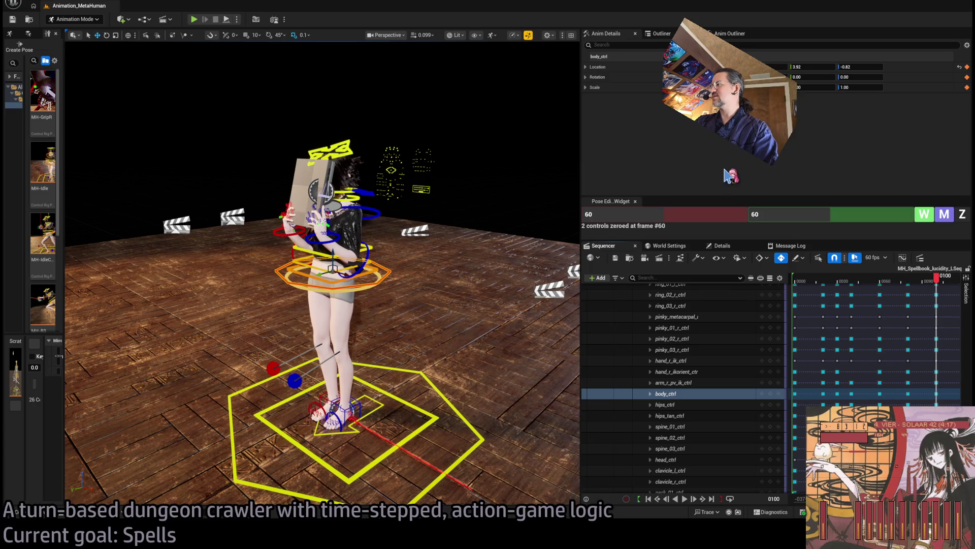
{"action": "left_click", "coordinate": [801, 281]}
{"action": "mouse_move", "coordinate": [799, 282]}
{"action": "left_mouse_down"}
{"action": "mouse_move", "coordinate": [939, 288]}
{"action": "mouse_move", "coordinate": [854, 287]}
{"action": "mouse_move", "coordinate": [938, 289]}
{"action": "mouse_move", "coordinate": [867, 287]}
{"action": "left_mouse_up"}
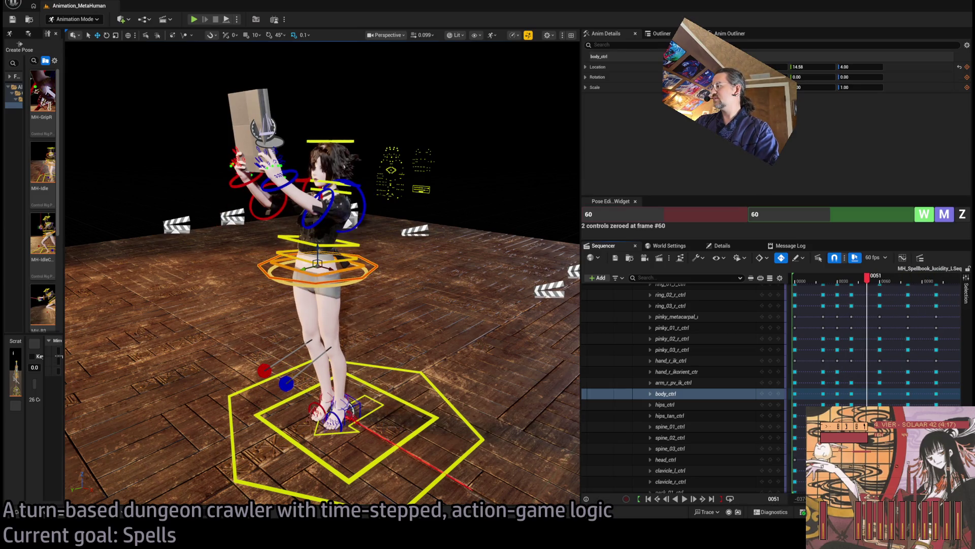
{"action": "scroll", "coordinate": [868, 285], "scroll_direction": "down", "scroll_amount": 3}
{"action": "scroll", "coordinate": [704, 358], "scroll_direction": "up", "scroll_amount": 15}
Collapse the MetaHuman_ControlRig track, return to the animation start and frame the whole character
{"action": "left_click", "coordinate": [704, 358]}
{"action": "left_click", "coordinate": [647, 354]}
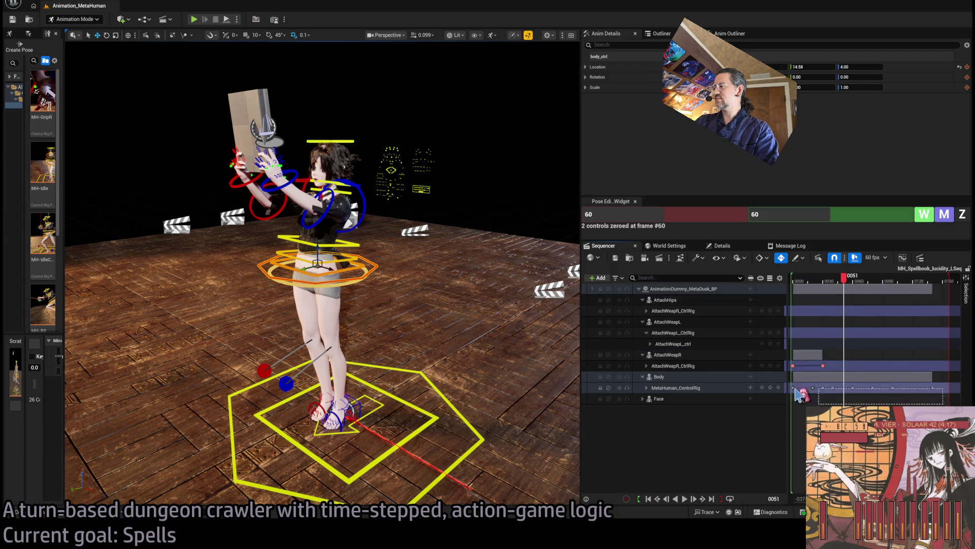
{"action": "scroll", "coordinate": [874, 335], "scroll_direction": "left", "scroll_amount": 2}
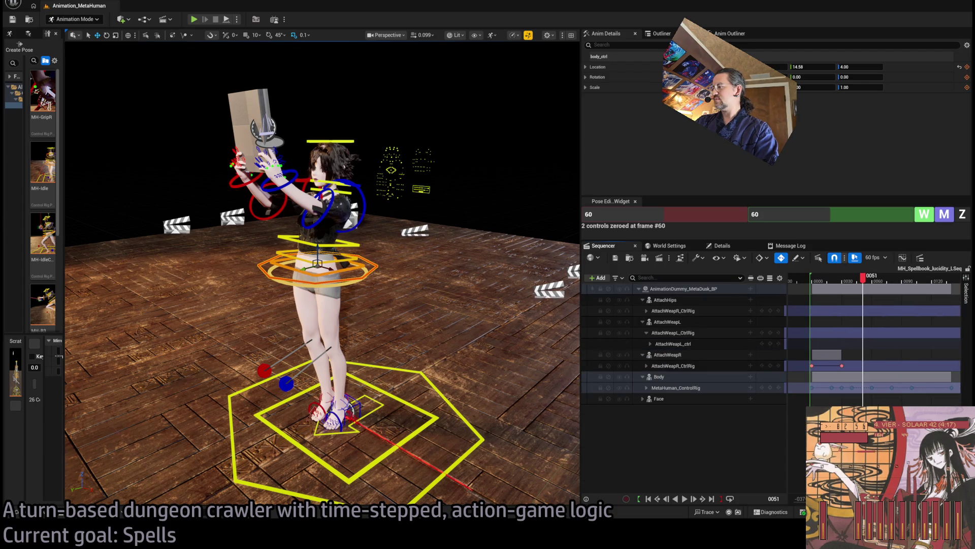
{"action": "scroll", "coordinate": [874, 336], "scroll_direction": "right", "scroll_amount": 2}
{"action": "scroll", "coordinate": [873, 335], "scroll_direction": "left", "scroll_amount": 1}
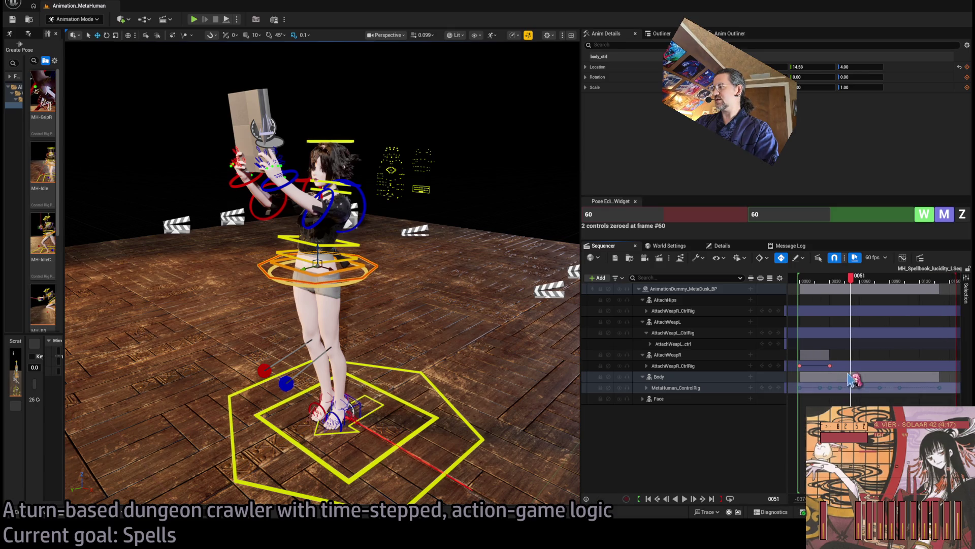
{"action": "mouse_move", "coordinate": [852, 280]}
{"action": "left_mouse_down"}
{"action": "mouse_move", "coordinate": [801, 281]}
{"action": "mouse_move", "coordinate": [907, 293]}
{"action": "mouse_move", "coordinate": [822, 307]}
{"action": "mouse_move", "coordinate": [886, 296]}
{"action": "mouse_move", "coordinate": [916, 303]}
{"action": "mouse_move", "coordinate": [902, 302]}
{"action": "left_mouse_up"}
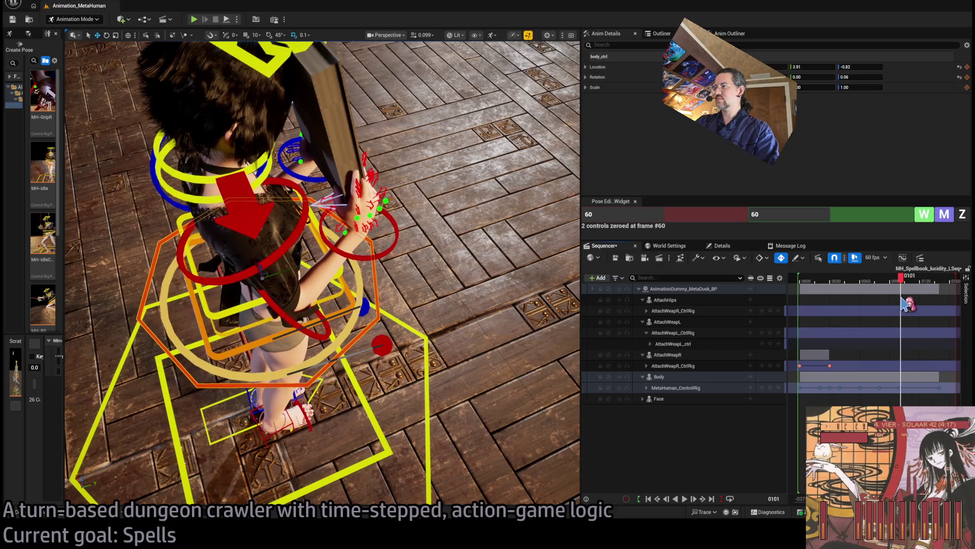
{"action": "key", "text": "f"}
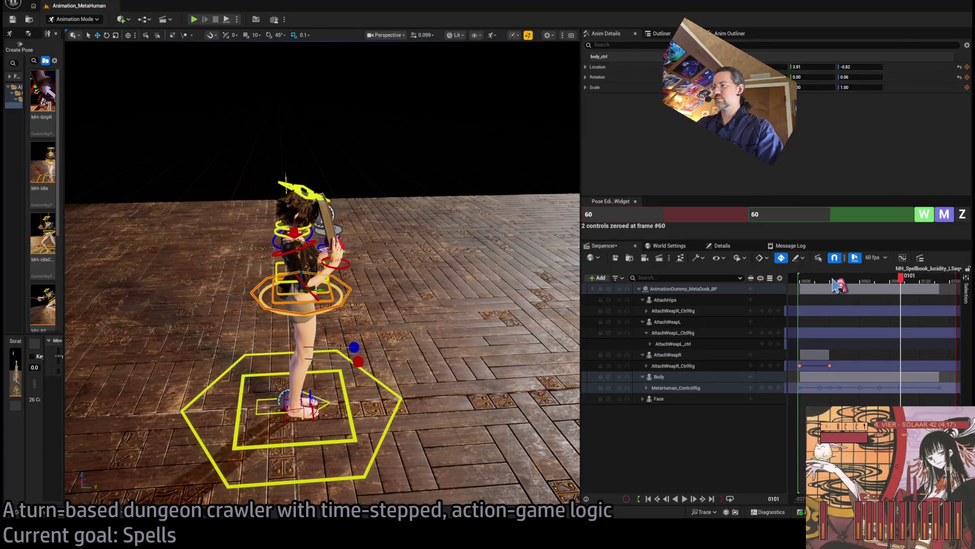
{"action": "left_click", "coordinate": [801, 278]}
{"action": "key", "text": "f"}
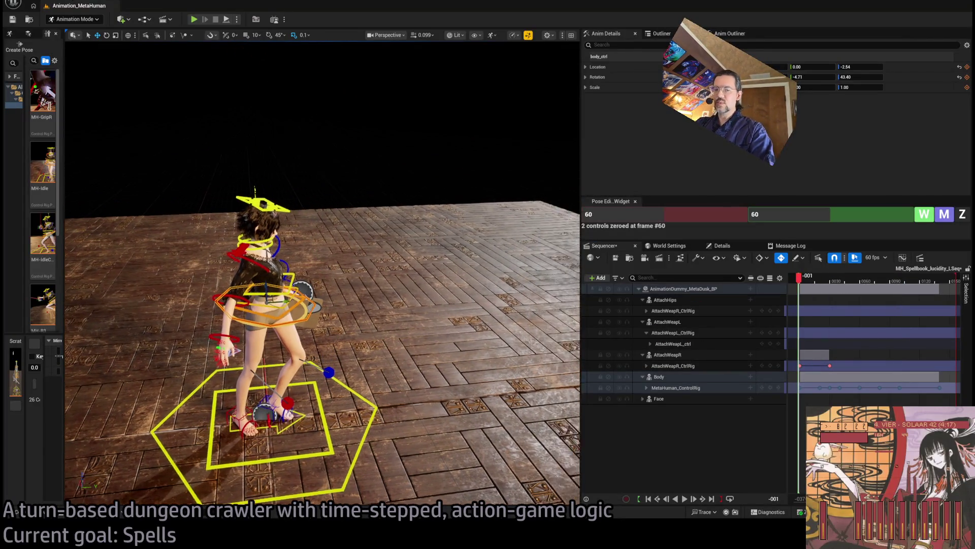
{"action": "key", "text": "f"}
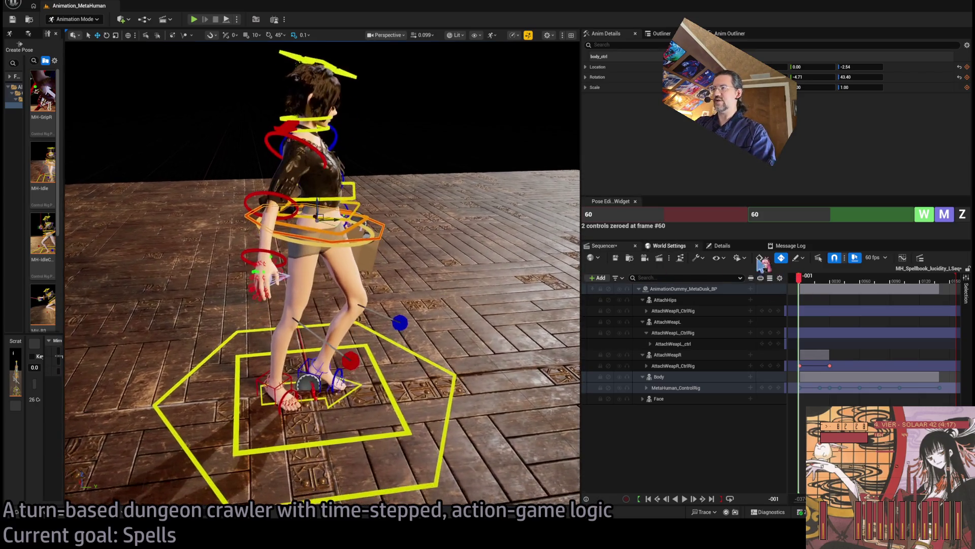
{"action": "key", "text": "space"}
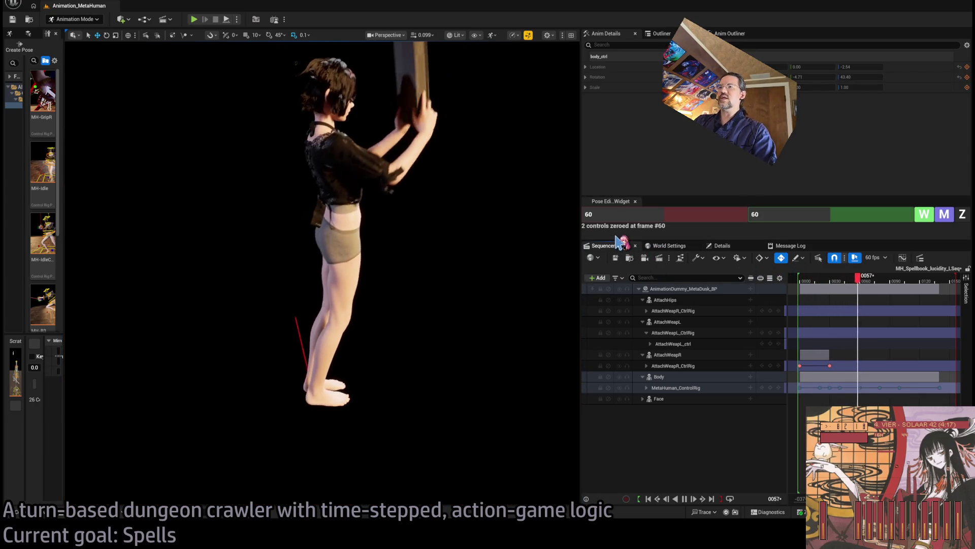
{"action": "left_click", "coordinate": [807, 280]}
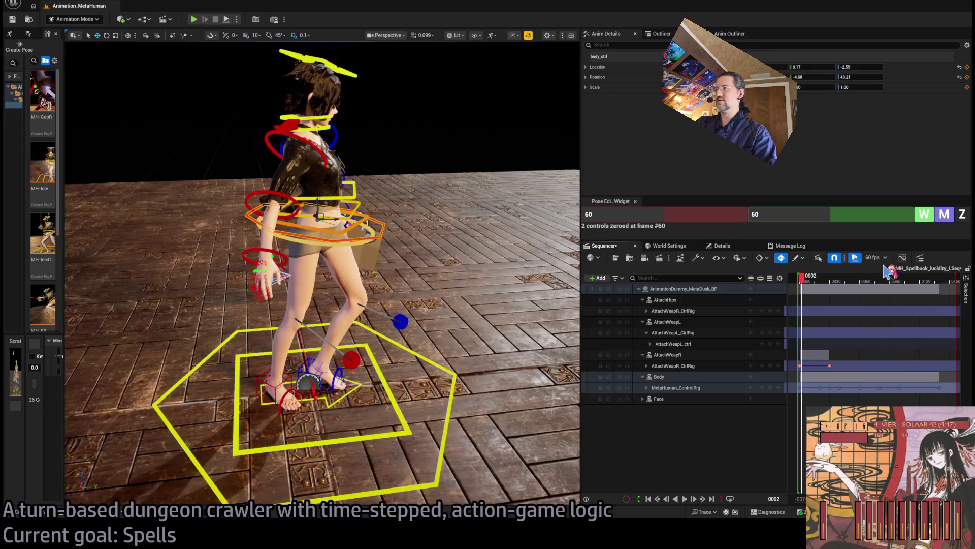
{"action": "key", "text": "space"}
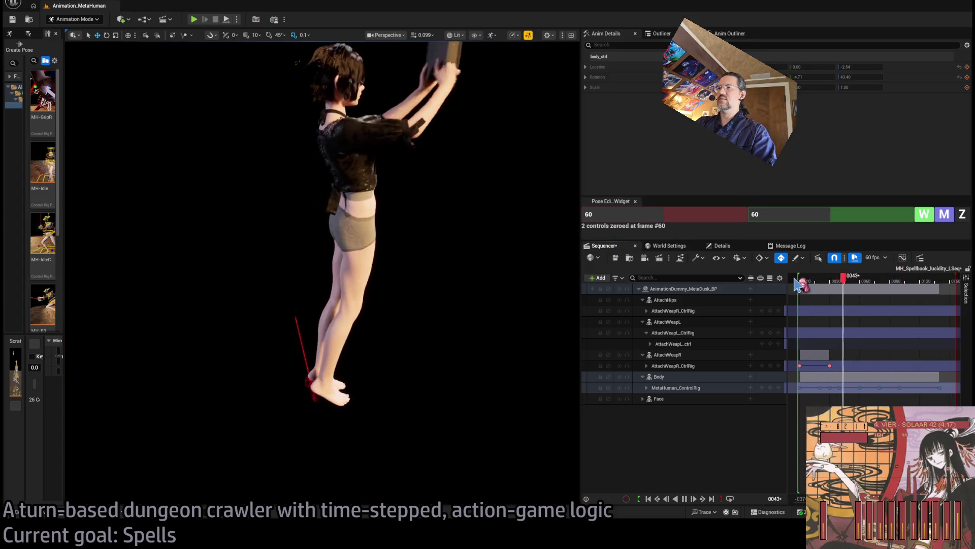
{"action": "key", "text": "space"}
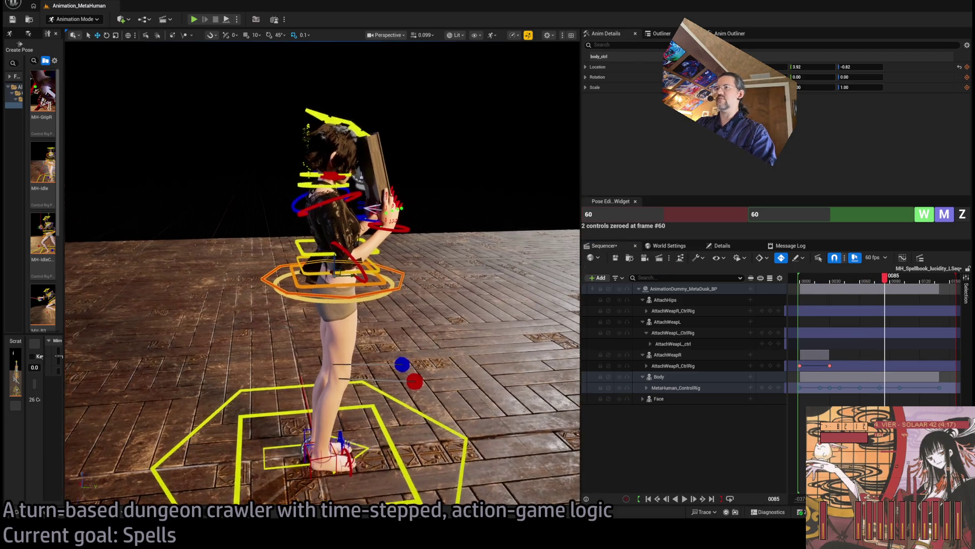
{"action": "left_click", "coordinate": [801, 279]}
{"action": "key", "text": "space"}
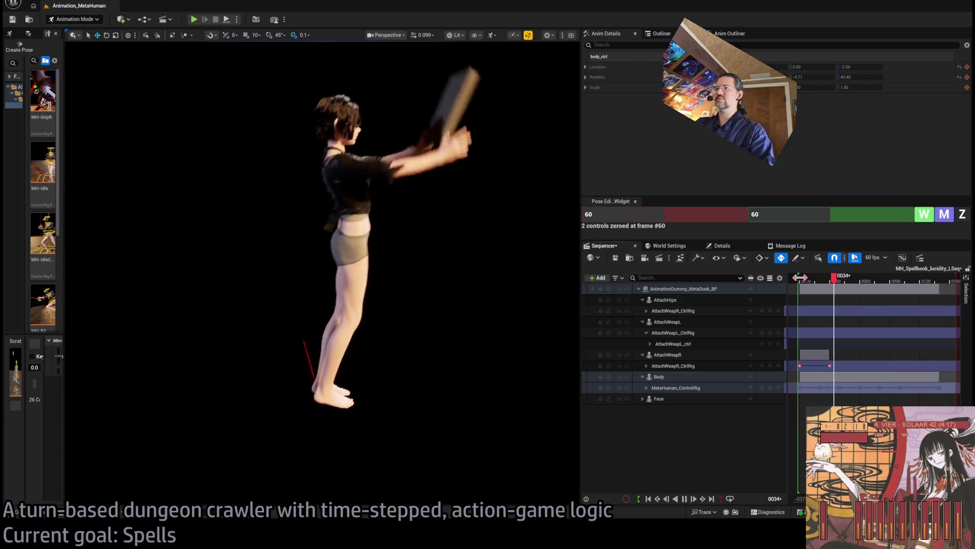
{"action": "key", "text": "space"}
{"action": "mouse_move", "coordinate": [869, 281]}
{"action": "left_mouse_down"}
{"action": "mouse_move", "coordinate": [818, 281]}
{"action": "mouse_move", "coordinate": [881, 283]}
{"action": "mouse_move", "coordinate": [848, 282]}
{"action": "mouse_move", "coordinate": [880, 282]}
{"action": "mouse_move", "coordinate": [858, 280]}
{"action": "left_mouse_up"}
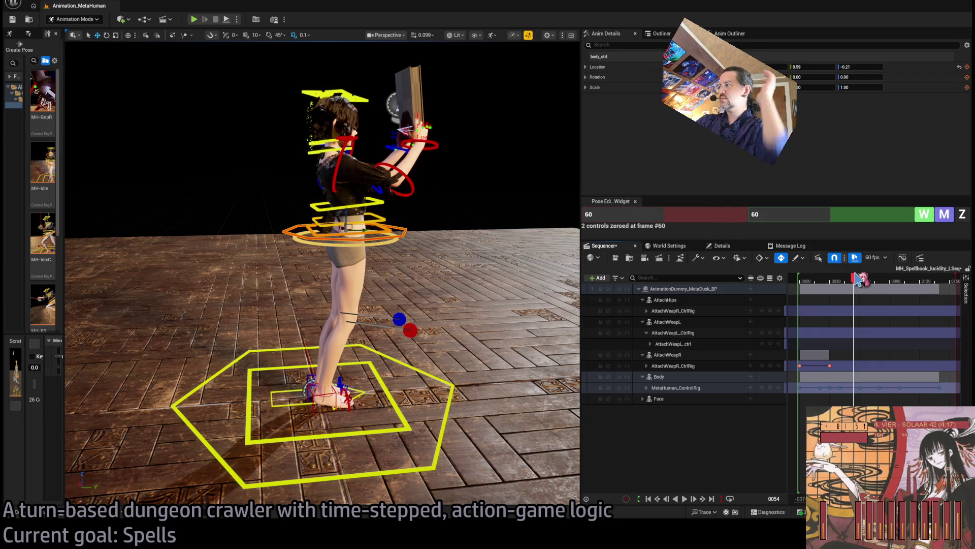
{"action": "left_click_drag", "start_coordinate": [858, 279], "coordinate": [865, 286]}
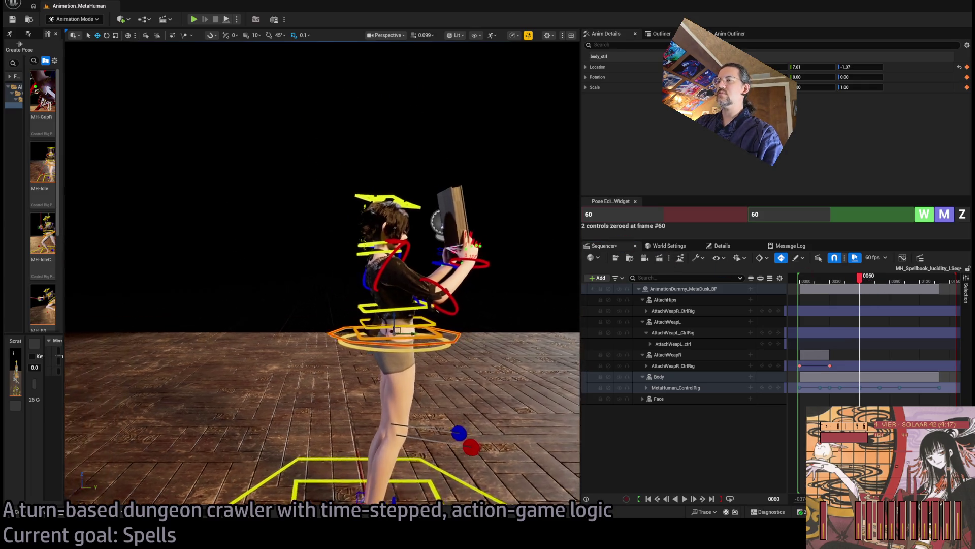
At frame 60, rotate the left upper arm control upward
{"action": "key", "text": "f"}
{"action": "left_click", "coordinate": [390, 190]}
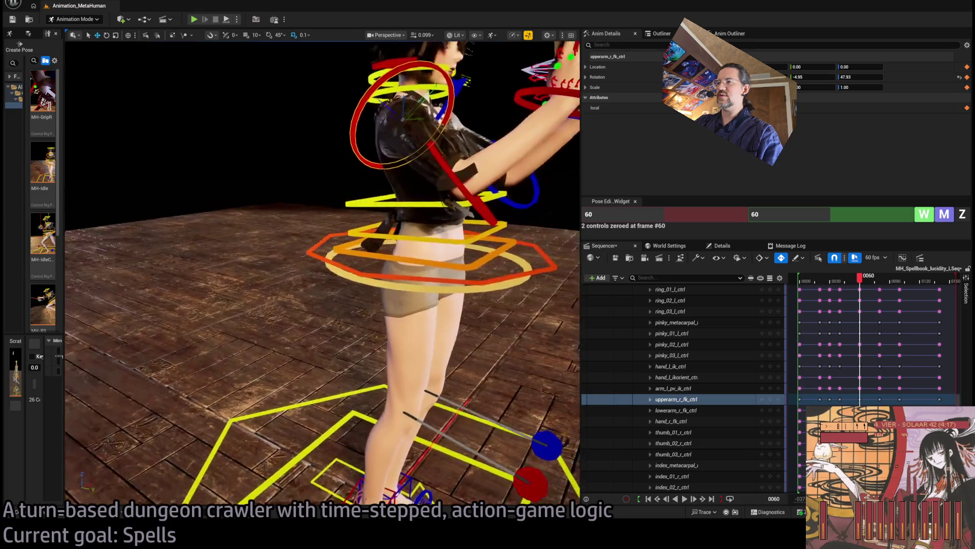
{"action": "left_click_drag", "start_coordinate": [432, 295], "coordinate": [431, 295]}
{"action": "left_click", "coordinate": [451, 278]}
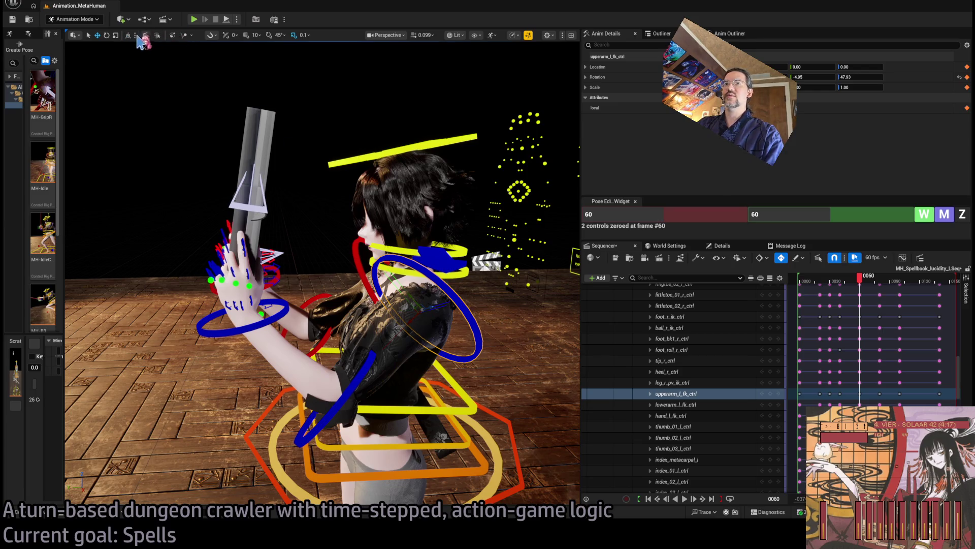
{"action": "left_click_drag", "start_coordinate": [406, 288], "coordinate": [428, 282]}
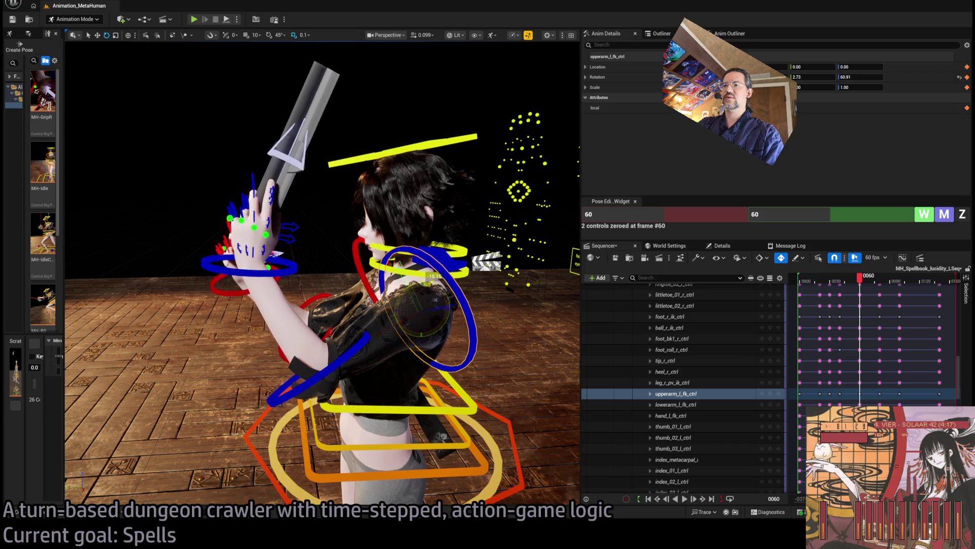
Rotate the right upper arm upward in several passes to lift the book higher
{"action": "left_click", "coordinate": [356, 253]}
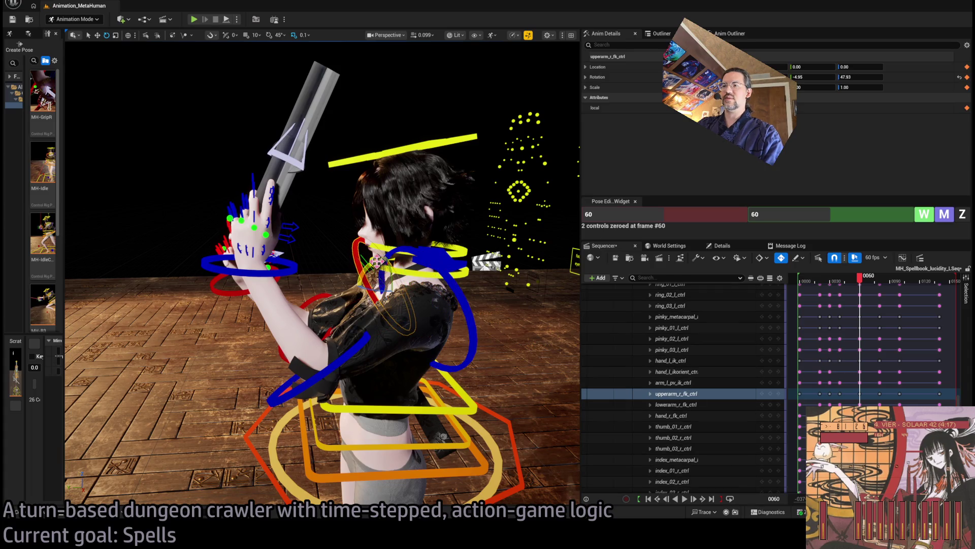
{"action": "left_click_drag", "start_coordinate": [376, 260], "coordinate": [383, 267]}
{"action": "key", "text": "f"}
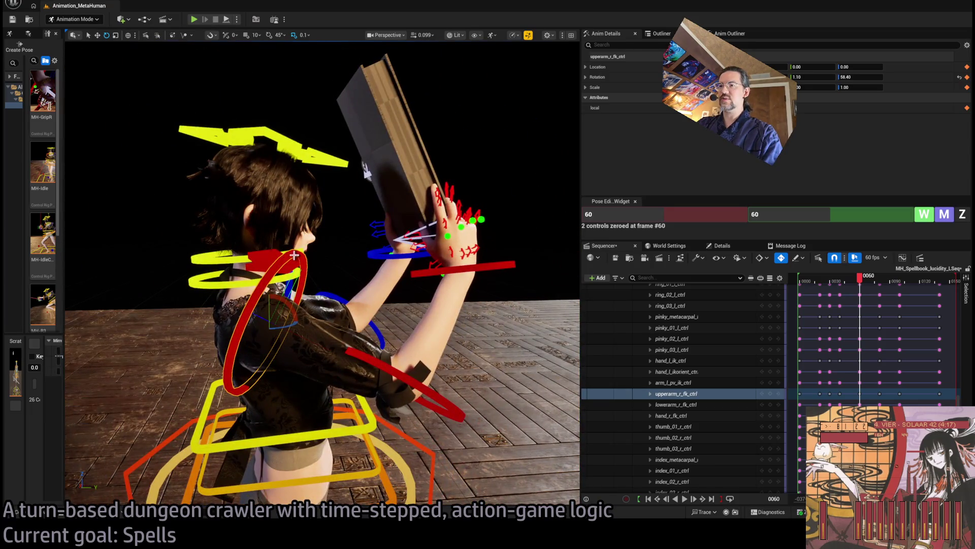
{"action": "left_click_drag", "start_coordinate": [284, 301], "coordinate": [264, 285]}
{"action": "left_click_drag", "start_coordinate": [360, 267], "coordinate": [173, 44]}
{"action": "mouse_move", "coordinate": [226, 303]}
{"action": "left_mouse_down"}
{"action": "mouse_move", "coordinate": [218, 284]}
{"action": "mouse_move", "coordinate": [283, 290]}
{"action": "left_mouse_up"}
Rotate the right collarbone control to adjust the hand, then play past frame 60 to check
{"action": "left_click", "coordinate": [245, 390]}
{"action": "left_click_drag", "start_coordinate": [231, 378], "coordinate": [226, 375]}
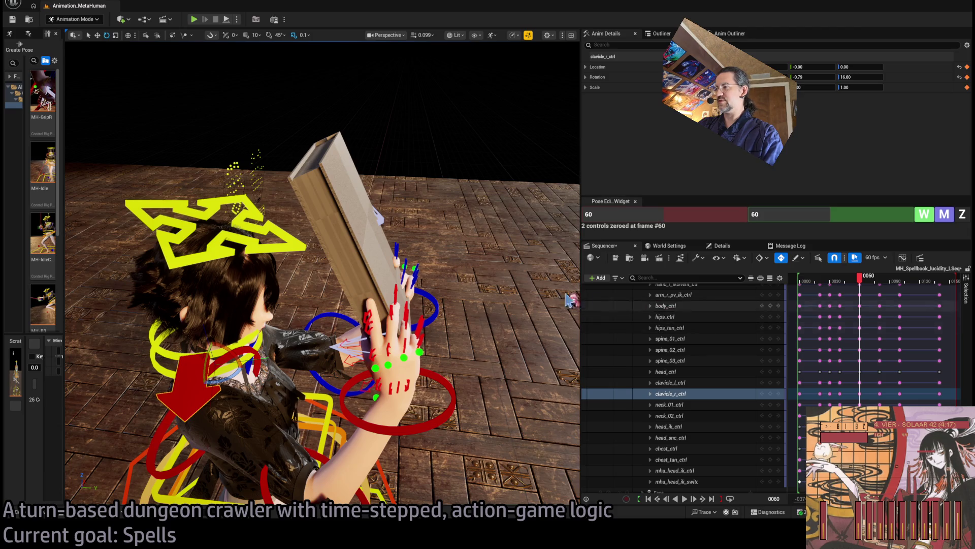
{"action": "left_click_drag", "start_coordinate": [440, 269], "coordinate": [290, 273]}
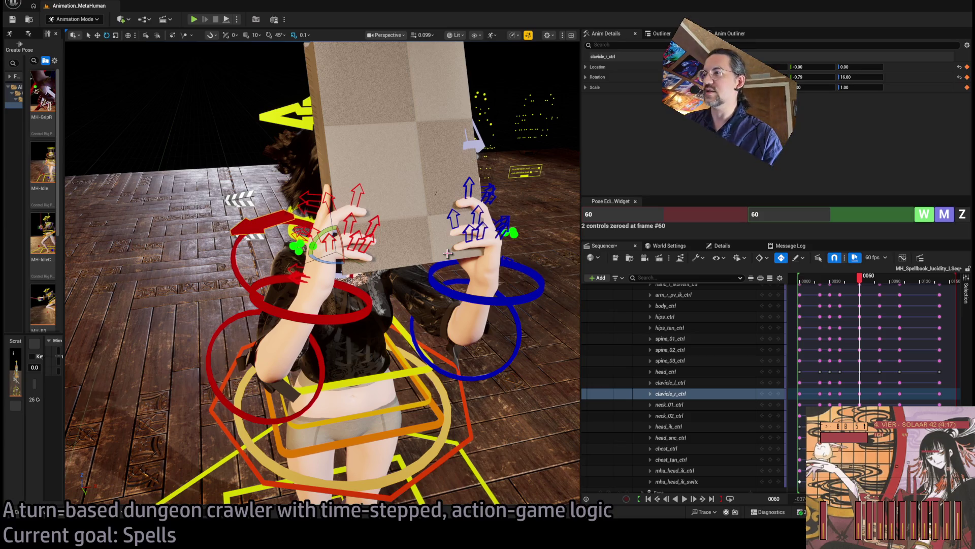
{"action": "left_click_drag", "start_coordinate": [448, 253], "coordinate": [447, 253]}
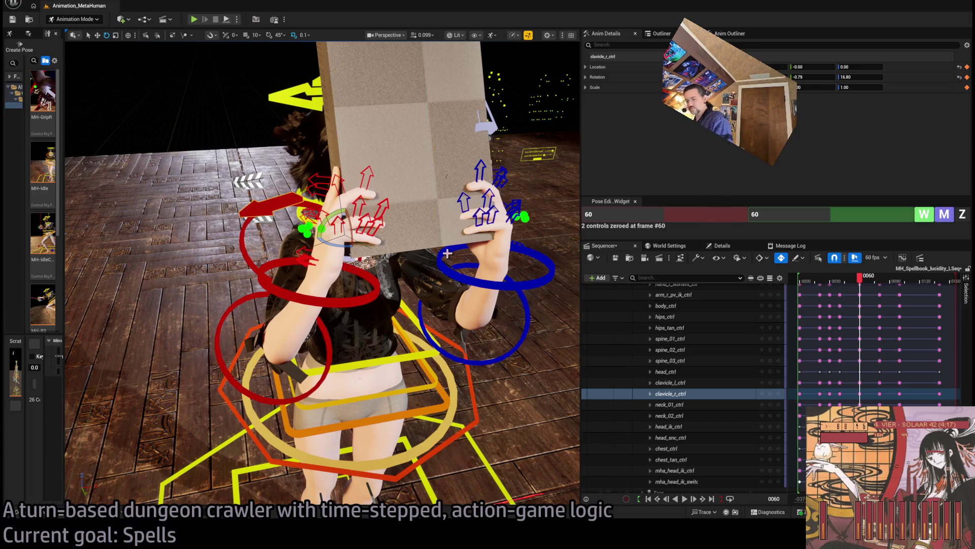
{"action": "left_click_drag", "start_coordinate": [447, 253], "coordinate": [447, 253]}
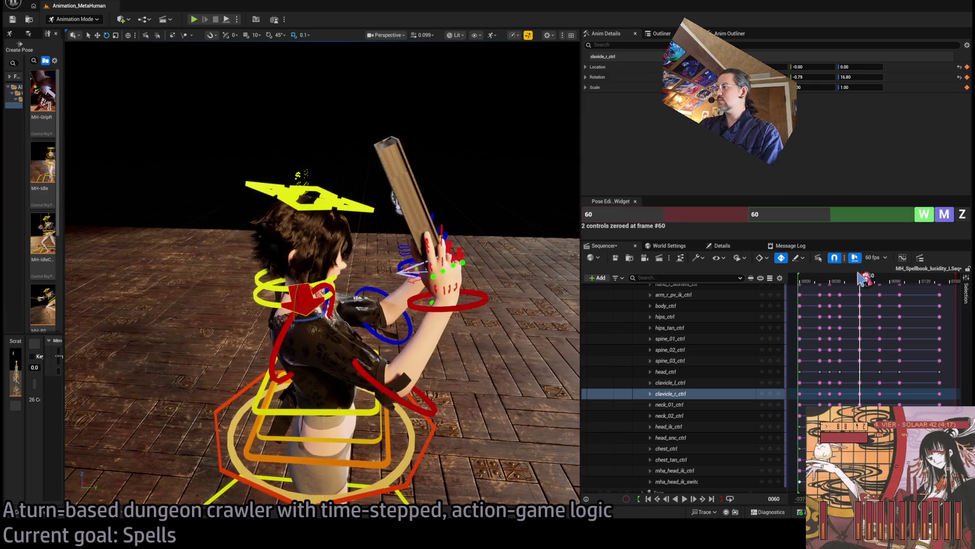
{"action": "mouse_move", "coordinate": [860, 281]}
{"action": "left_mouse_down"}
{"action": "mouse_move", "coordinate": [838, 282]}
{"action": "mouse_move", "coordinate": [887, 289]}
{"action": "mouse_move", "coordinate": [838, 291]}
{"action": "mouse_move", "coordinate": [887, 290]}
{"action": "mouse_move", "coordinate": [855, 289]}
{"action": "mouse_move", "coordinate": [859, 283]}
{"action": "mouse_move", "coordinate": [842, 284]}
{"action": "mouse_move", "coordinate": [879, 290]}
{"action": "left_mouse_up"}
{"action": "key", "text": "space"}
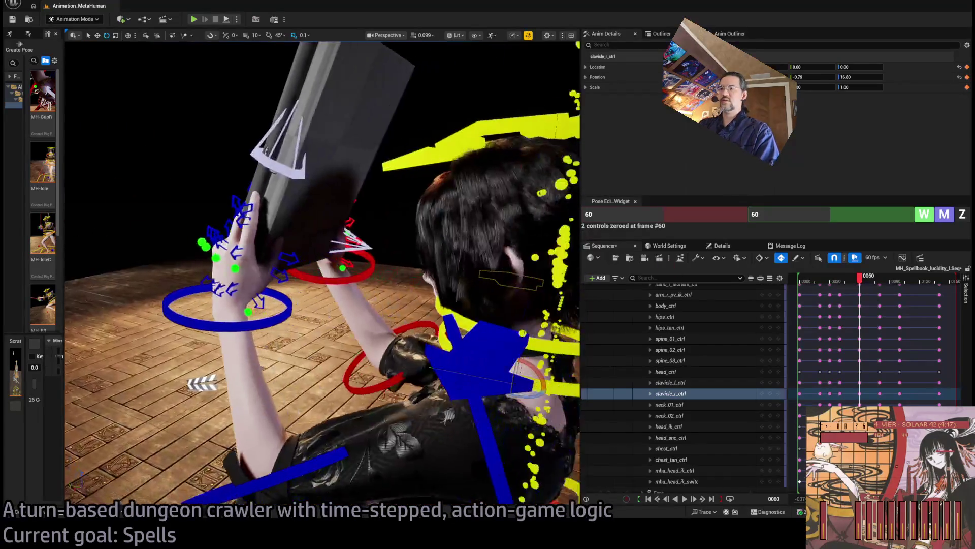
Rotate the left and right hand controls so they hold the book more upright
{"action": "left_click", "coordinate": [358, 261]}
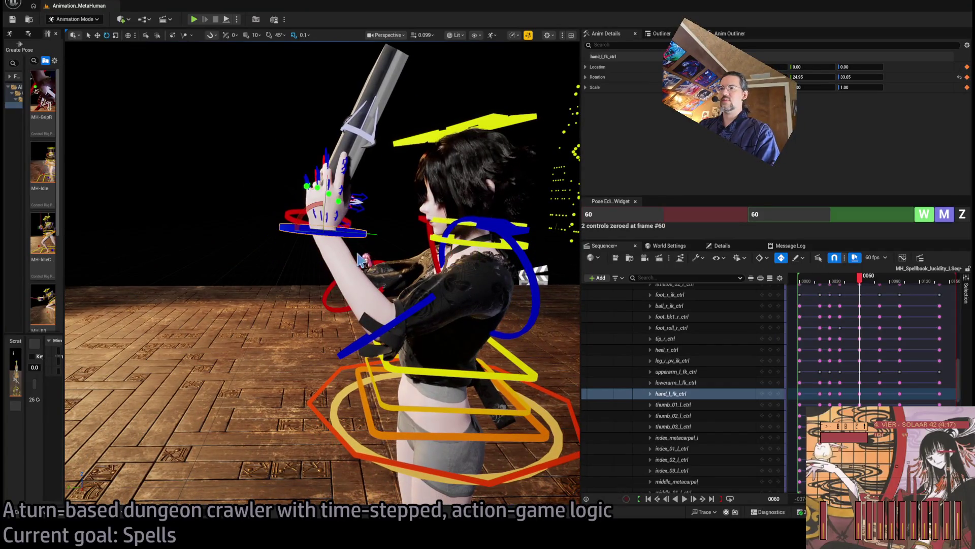
{"action": "left_click_drag", "start_coordinate": [306, 209], "coordinate": [305, 194]}
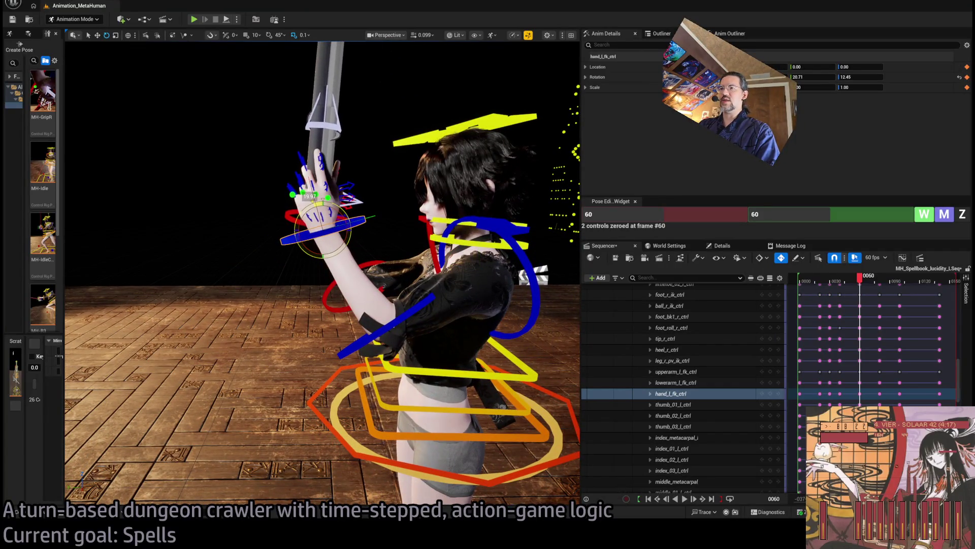
{"action": "mouse_move", "coordinate": [892, 284]}
{"action": "left_mouse_down"}
{"action": "mouse_move", "coordinate": [839, 284]}
{"action": "mouse_move", "coordinate": [879, 285]}
{"action": "mouse_move", "coordinate": [860, 288]}
{"action": "left_mouse_up"}
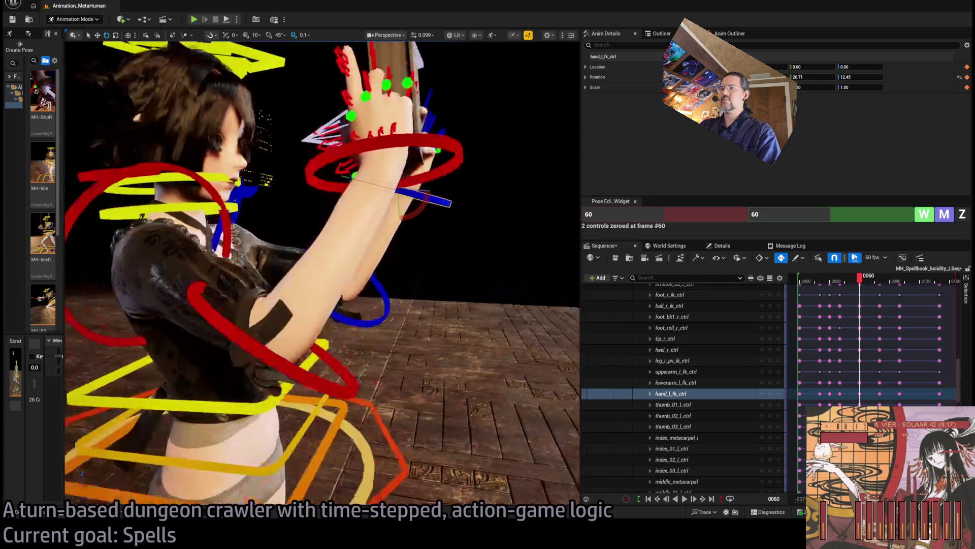
{"action": "mouse_move", "coordinate": [413, 258]}
{"action": "left_mouse_down"}
{"action": "mouse_move", "coordinate": [402, 256]}
{"action": "mouse_move", "coordinate": [413, 258]}
{"action": "left_mouse_up"}
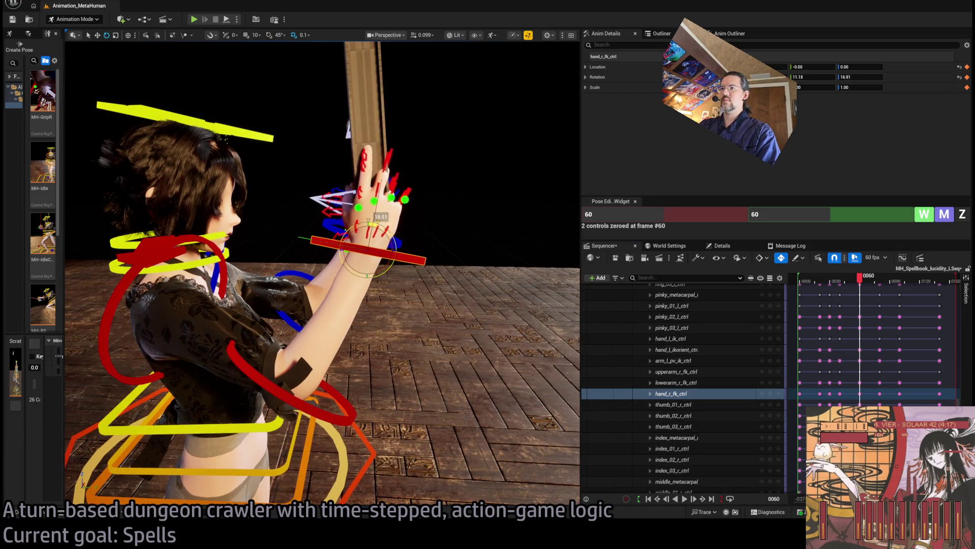
{"action": "left_click_drag", "start_coordinate": [321, 186], "coordinate": [321, 187]}
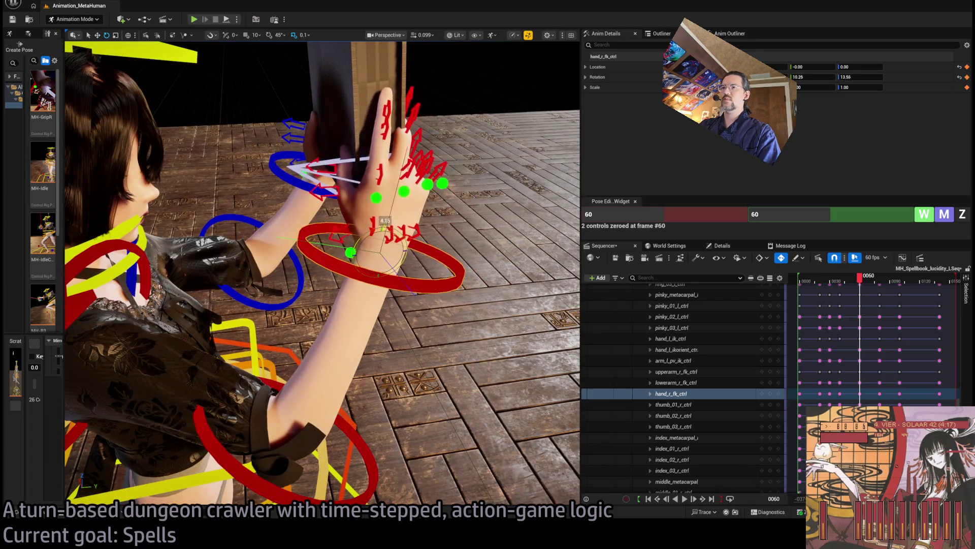
{"action": "mouse_move", "coordinate": [387, 223]}
{"action": "left_mouse_down"}
{"action": "mouse_move", "coordinate": [433, 226]}
{"action": "mouse_move", "coordinate": [341, 268]}
{"action": "left_mouse_up"}
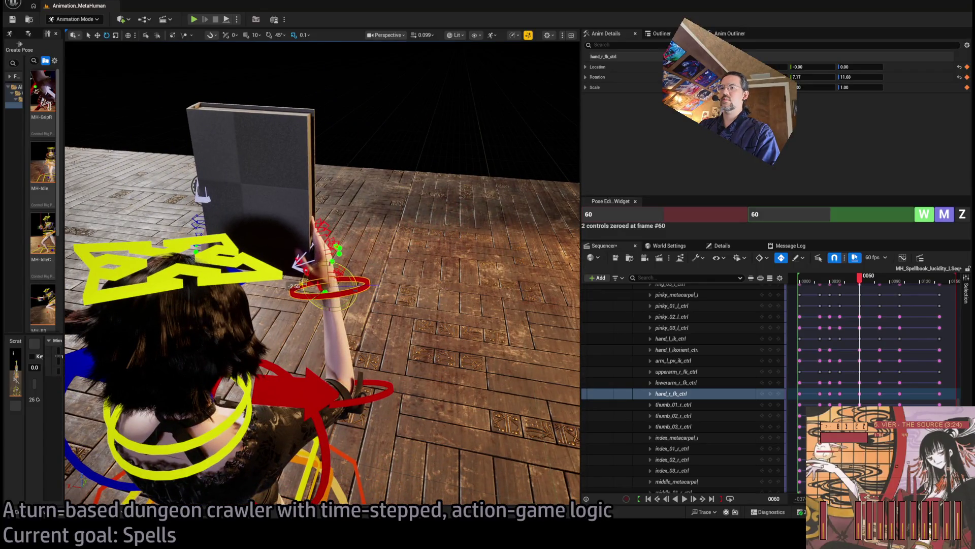
Scrub from frame 38 through the hold to review, then return to the timeline start
{"action": "mouse_move", "coordinate": [859, 280]}
{"action": "left_mouse_down"}
{"action": "mouse_move", "coordinate": [823, 283]}
{"action": "mouse_move", "coordinate": [856, 287]}
{"action": "mouse_move", "coordinate": [832, 295]}
{"action": "mouse_move", "coordinate": [884, 300]}
{"action": "left_mouse_up"}
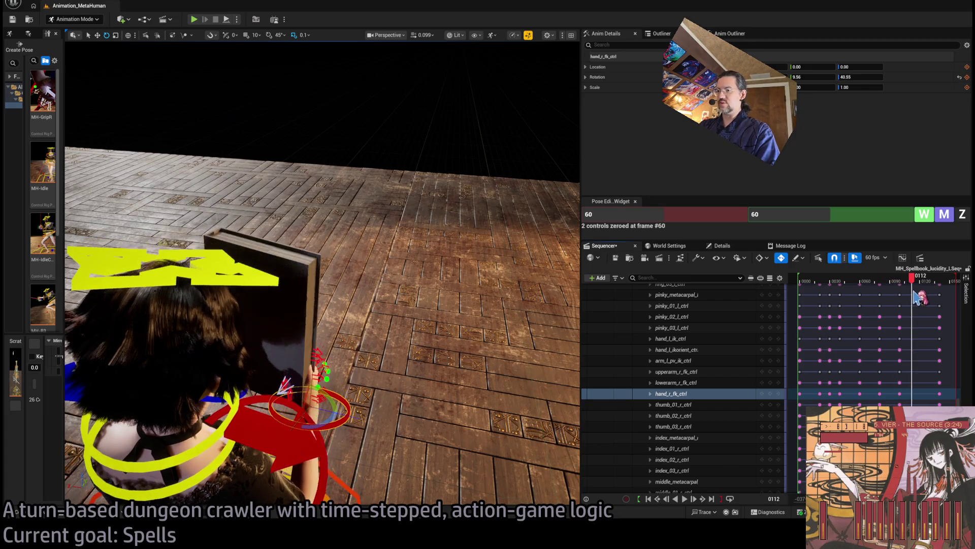
{"action": "mouse_move", "coordinate": [893, 296]}
{"action": "left_mouse_down"}
{"action": "mouse_move", "coordinate": [856, 295]}
{"action": "mouse_move", "coordinate": [884, 301]}
{"action": "left_mouse_up"}
{"action": "left_click_drag", "start_coordinate": [495, 251], "coordinate": [516, 231]}
{"action": "left_click", "coordinate": [811, 281]}
{"action": "left_click_drag", "start_coordinate": [812, 280], "coordinate": [799, 280]}
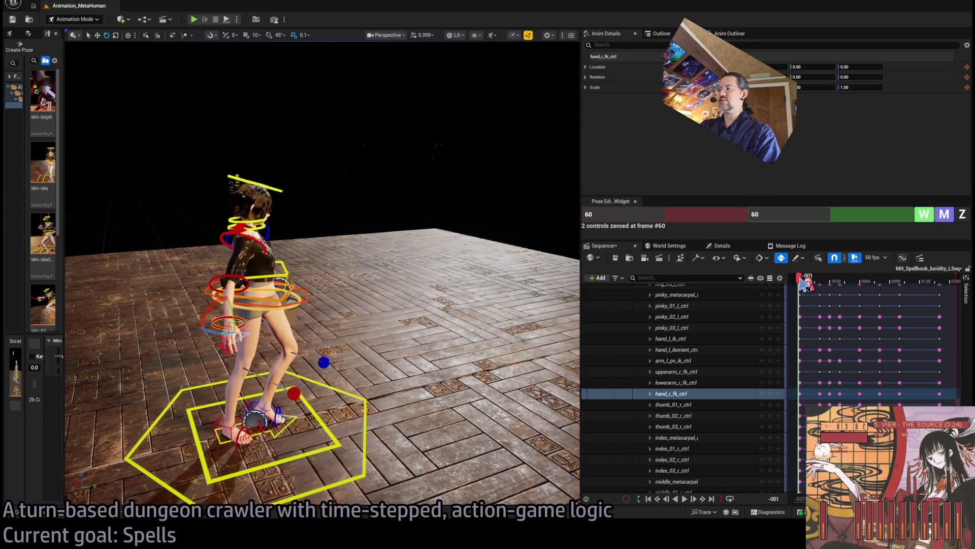
Play and scrub the book-raising animation, reviewing the pose around frame 43
{"action": "key", "text": "space"}
{"action": "key", "text": "space"}
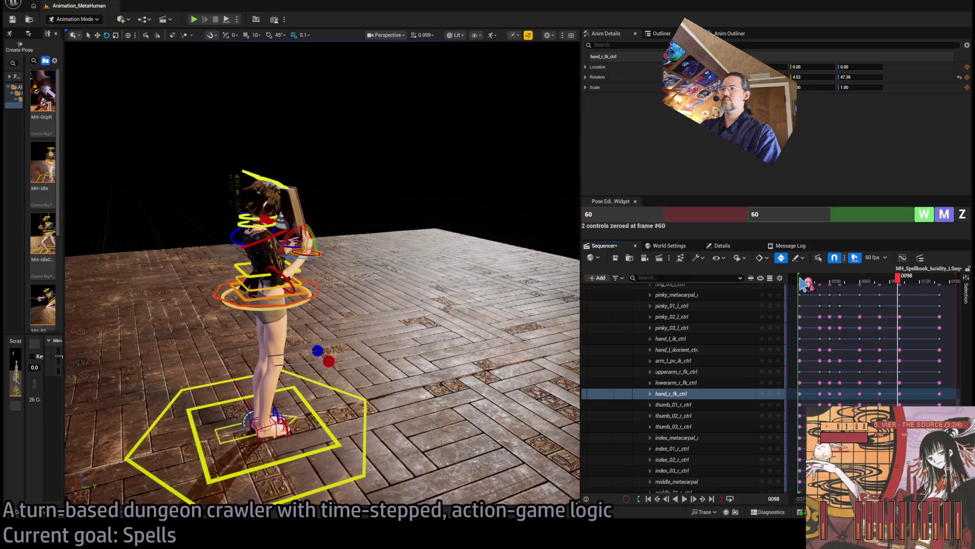
{"action": "left_click", "coordinate": [805, 279]}
{"action": "key", "text": "space"}
{"action": "key", "text": "space"}
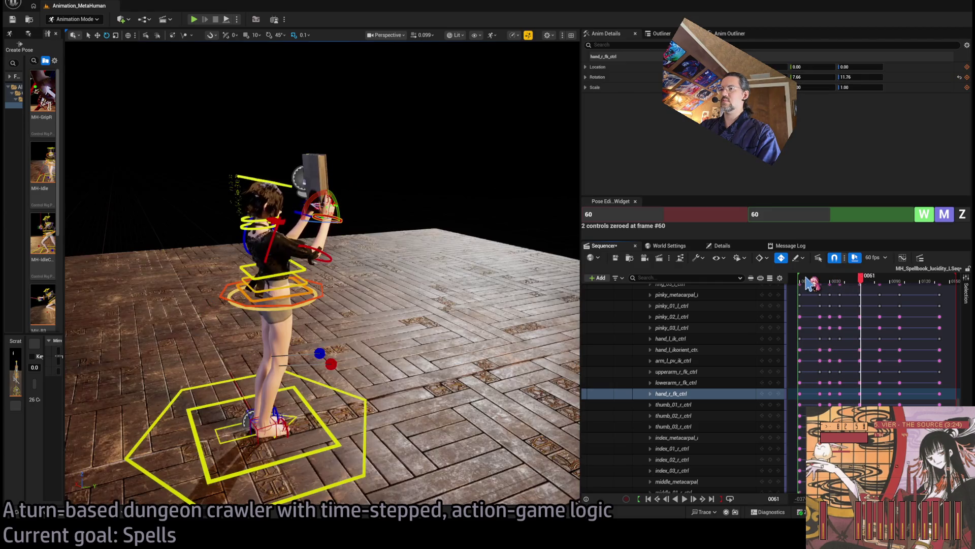
{"action": "mouse_move", "coordinate": [819, 282]}
{"action": "left_mouse_down"}
{"action": "mouse_move", "coordinate": [872, 283]}
{"action": "mouse_move", "coordinate": [819, 284]}
{"action": "left_mouse_up"}
{"action": "key", "text": "space"}
{"action": "key", "text": "space"}
{"action": "key", "text": "space"}
{"action": "key", "text": "space"}
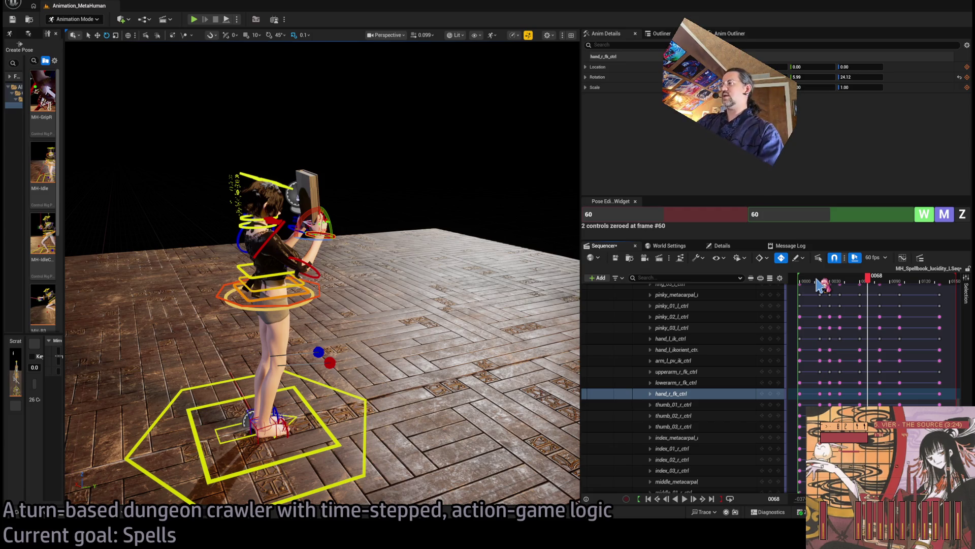
{"action": "scroll", "coordinate": [882, 354], "scroll_direction": "up", "scroll_amount": 5}
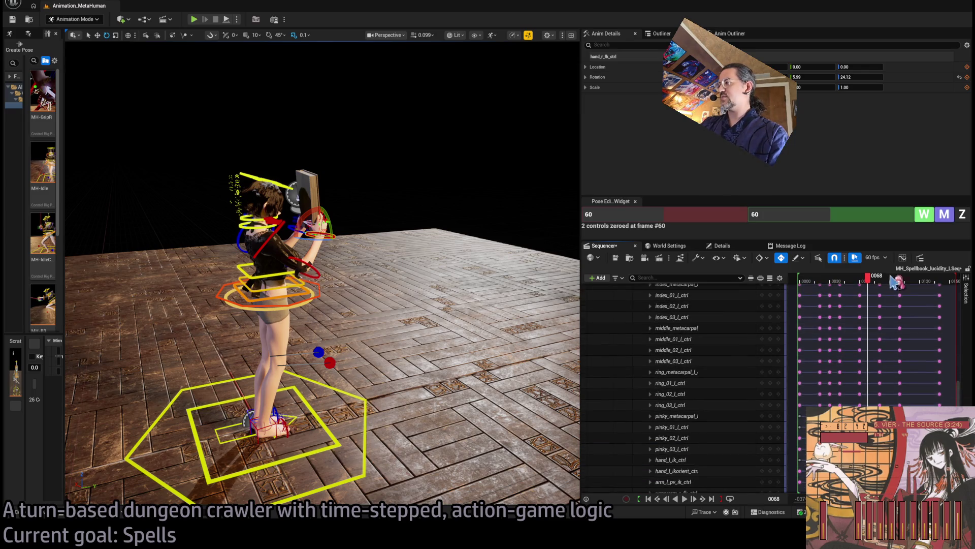
{"action": "mouse_move", "coordinate": [873, 283]}
{"action": "left_mouse_down"}
{"action": "mouse_move", "coordinate": [800, 283]}
{"action": "mouse_move", "coordinate": [858, 283]}
{"action": "mouse_move", "coordinate": [809, 285]}
{"action": "mouse_move", "coordinate": [829, 282]}
{"action": "left_mouse_up"}
{"action": "key", "text": "space"}
{"action": "key", "text": "space"}
{"action": "key", "text": "space"}
{"action": "key", "text": "space"}
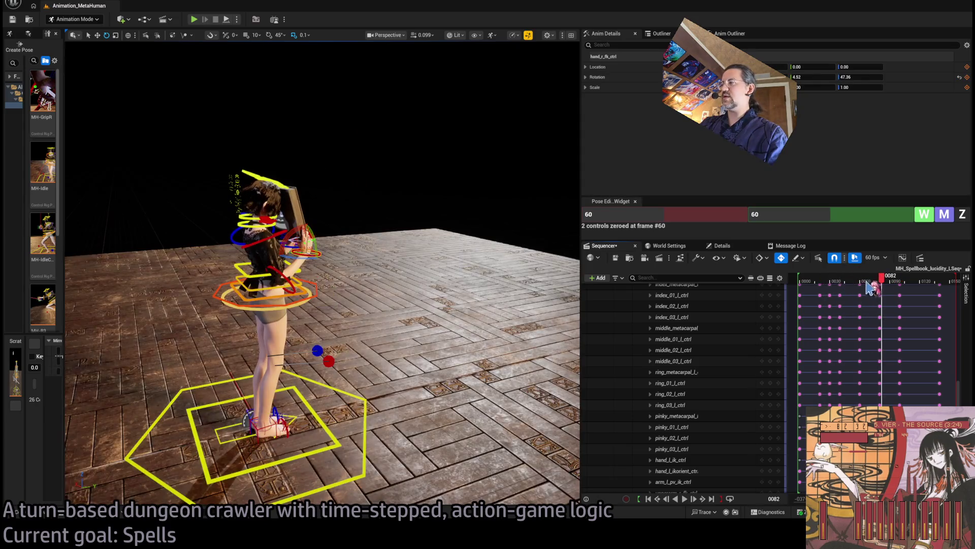
{"action": "scroll", "coordinate": [914, 339], "scroll_direction": "up", "scroll_amount": 15}
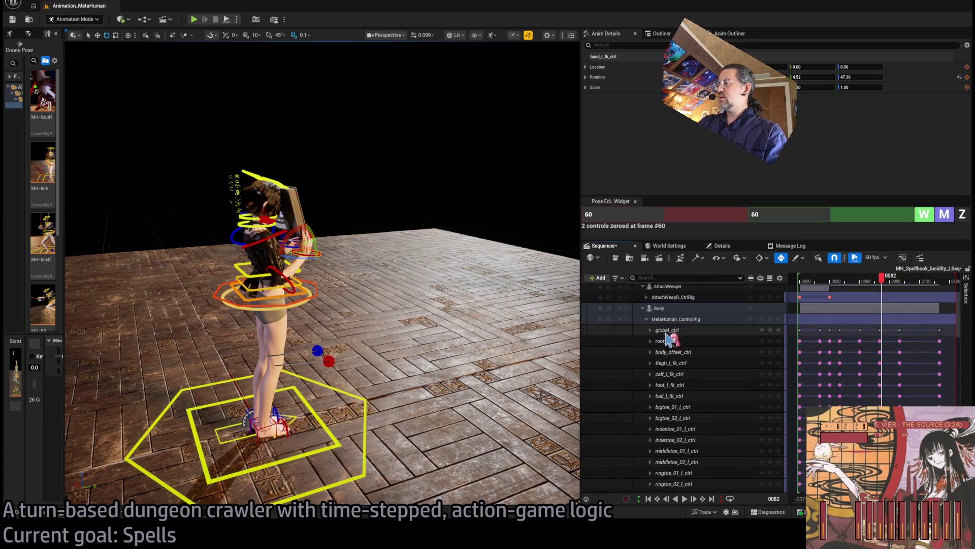
Collapse the MetaHuman_ControlRig track and replay from the start, checking frames 42 to 48
{"action": "left_click", "coordinate": [650, 319]}
{"action": "left_click", "coordinate": [647, 320]}
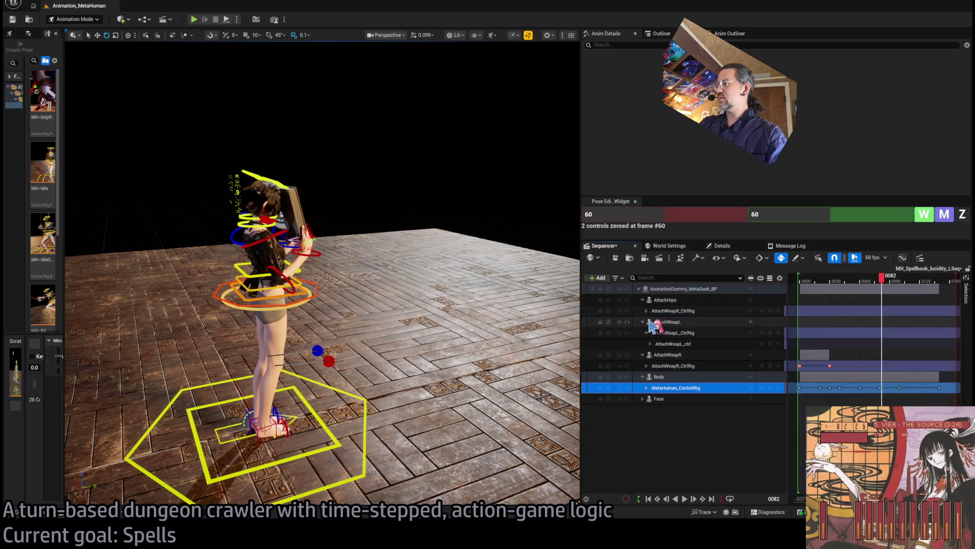
{"action": "mouse_move", "coordinate": [528, 351]}
{"action": "left_mouse_down"}
{"action": "mouse_move", "coordinate": [523, 362]}
{"action": "mouse_move", "coordinate": [543, 266]}
{"action": "left_mouse_up"}
{"action": "key", "text": "Home"}
{"action": "key", "text": "space"}
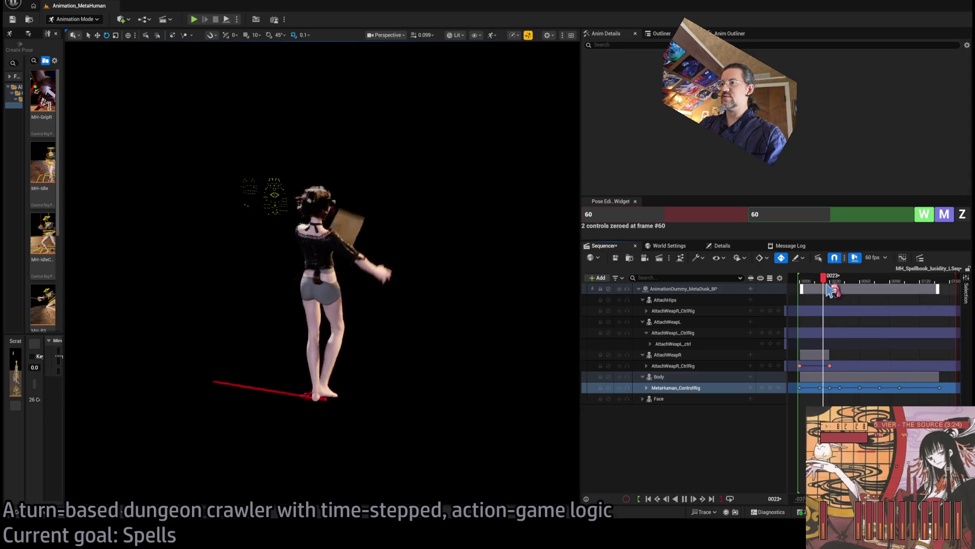
{"action": "key", "text": "space"}
{"action": "mouse_move", "coordinate": [817, 286]}
{"action": "left_mouse_down"}
{"action": "mouse_move", "coordinate": [856, 288]}
{"action": "mouse_move", "coordinate": [847, 287]}
{"action": "left_mouse_up"}
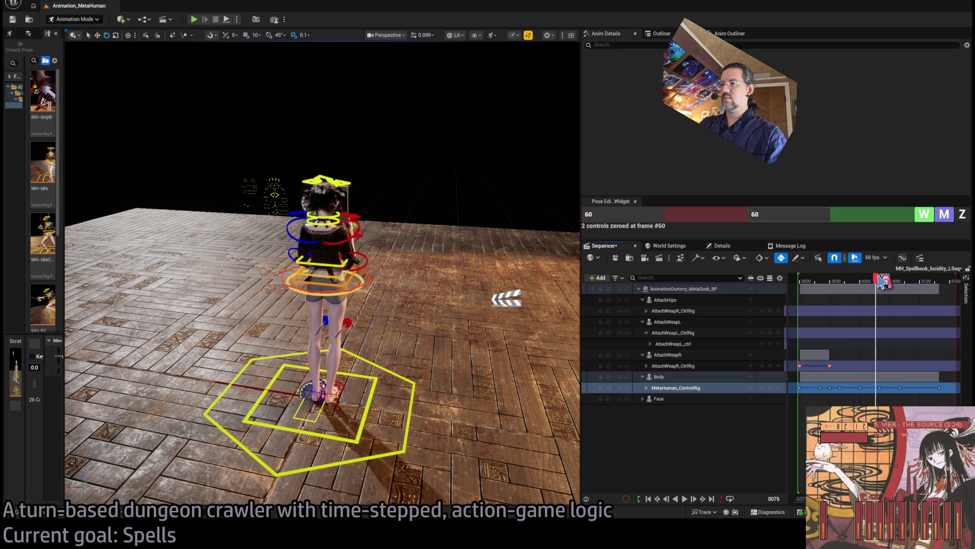
{"action": "mouse_move", "coordinate": [862, 287]}
{"action": "left_mouse_down"}
{"action": "mouse_move", "coordinate": [823, 288]}
{"action": "mouse_move", "coordinate": [877, 280]}
{"action": "mouse_move", "coordinate": [842, 280]}
{"action": "left_mouse_up"}
{"action": "scroll", "coordinate": [367, 336], "scroll_direction": "up", "scroll_amount": 10}
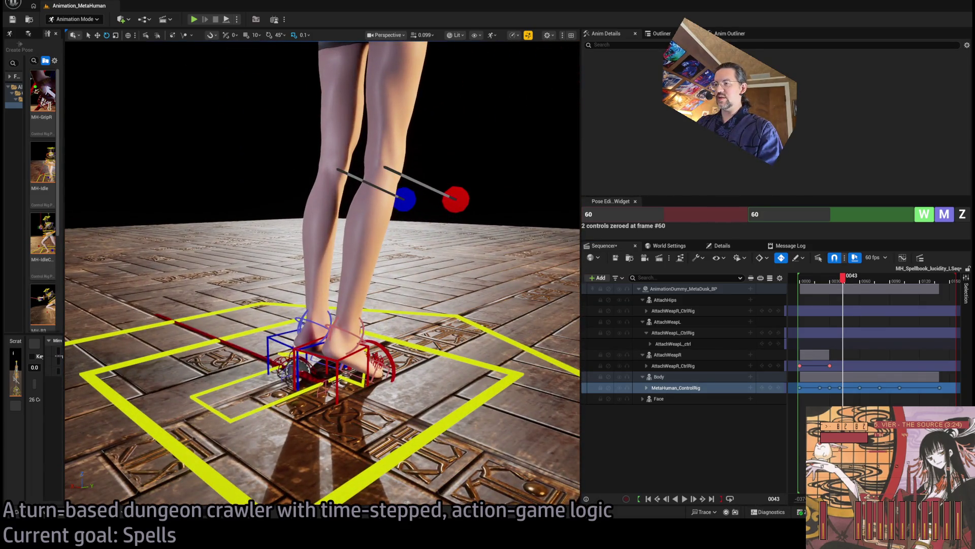
Key the right and left foot roll controls using a pose blend value of 40
{"action": "left_click", "coordinate": [361, 333]}
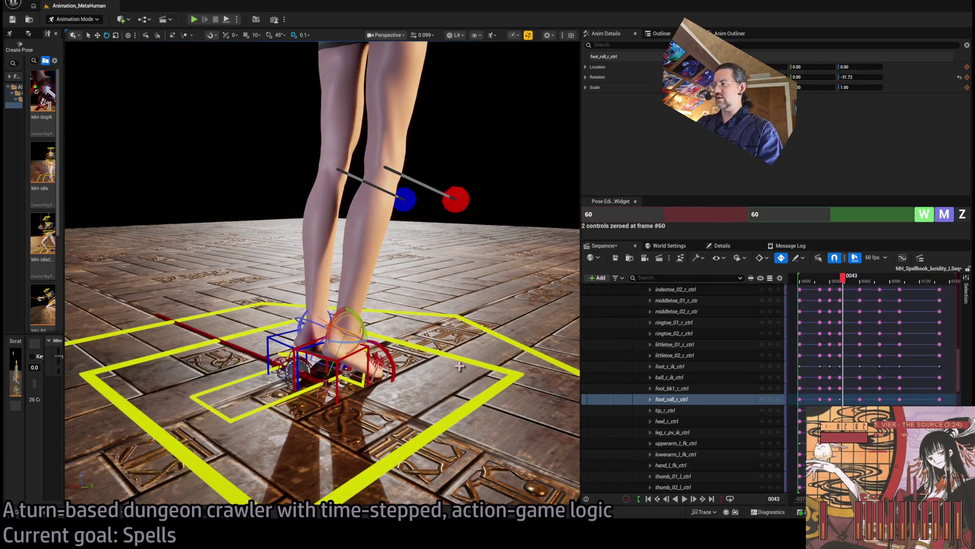
{"action": "left_click_drag", "start_coordinate": [844, 280], "coordinate": [862, 294]}
{"action": "left_click", "coordinate": [706, 219]}
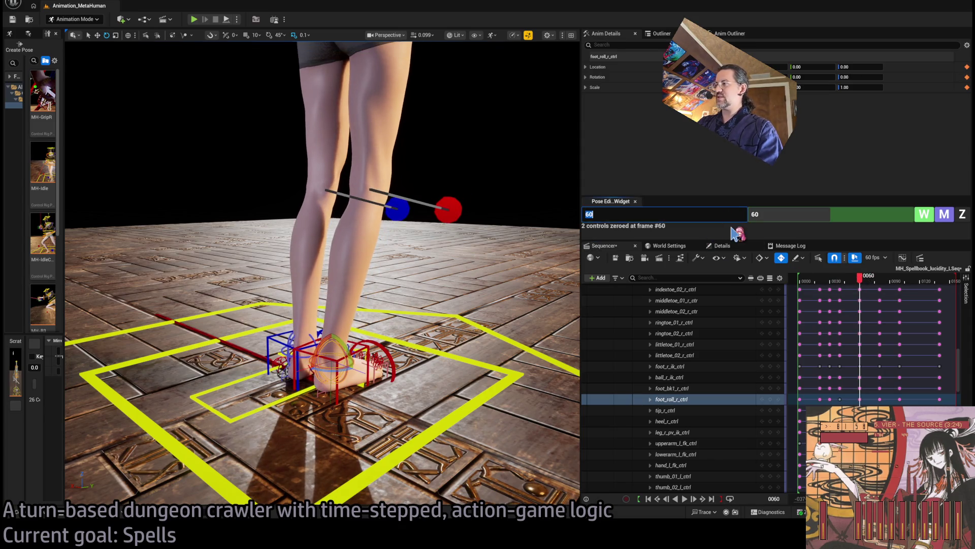
{"action": "type", "text": "40"}
{"action": "left_click", "coordinate": [797, 220]}
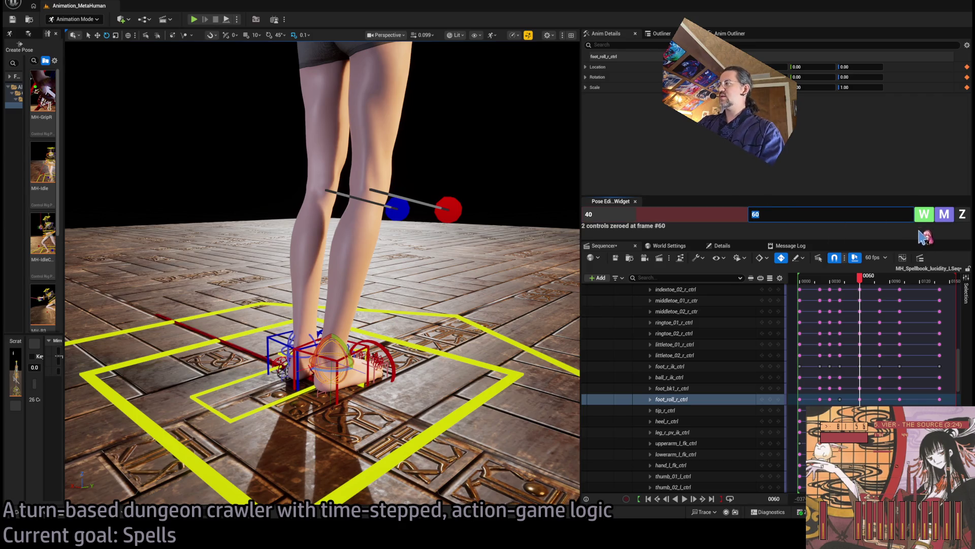
{"action": "left_click", "coordinate": [924, 215]}
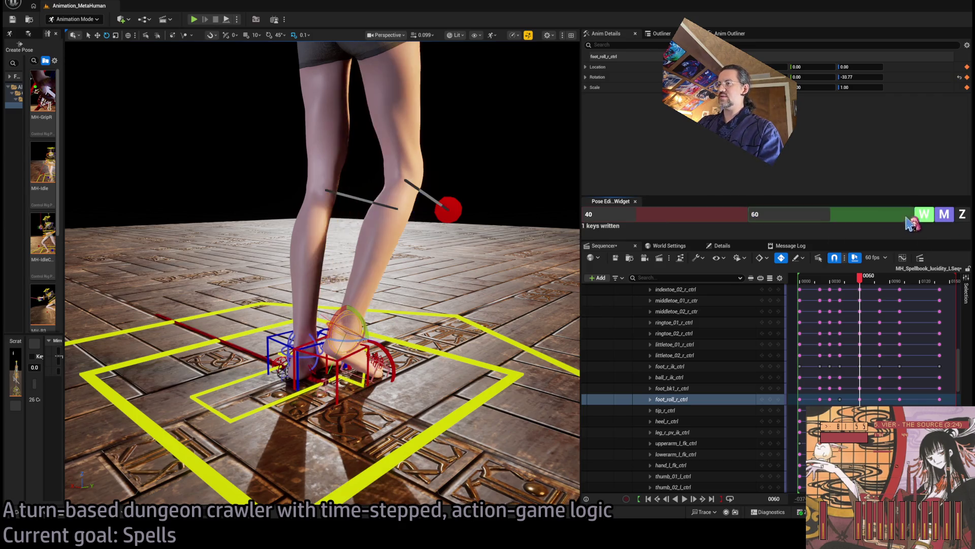
{"action": "left_click", "coordinate": [314, 340]}
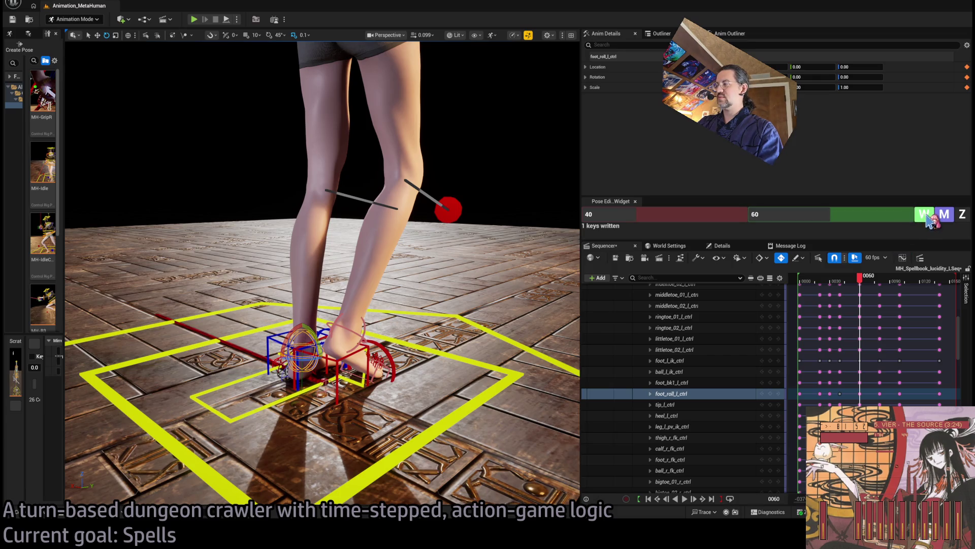
{"action": "left_click", "coordinate": [922, 216]}
{"action": "scroll", "coordinate": [445, 273], "scroll_direction": "down", "scroll_amount": 10}
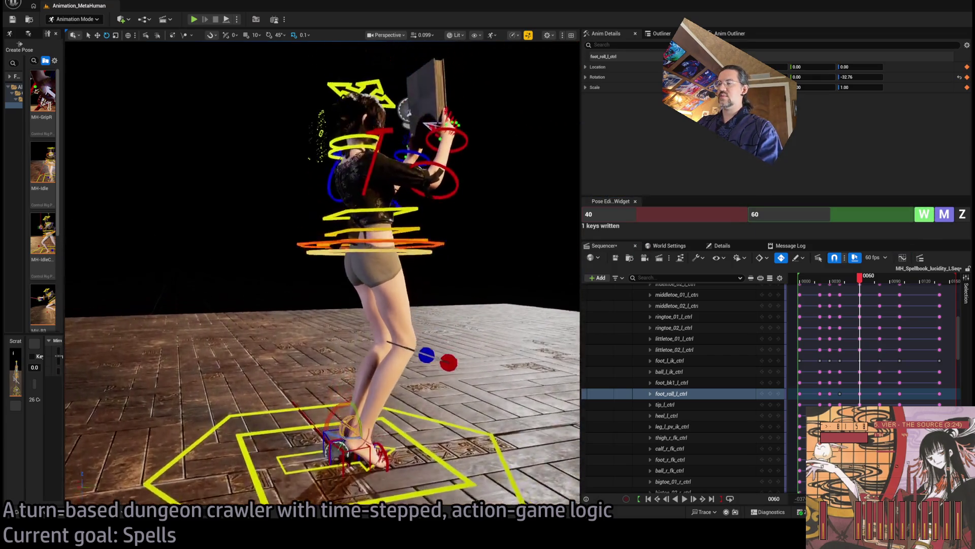
Raise the body control slightly and play the animation to review the change
{"action": "left_click", "coordinate": [375, 271]}
{"action": "left_click_drag", "start_coordinate": [369, 250], "coordinate": [385, 235]}
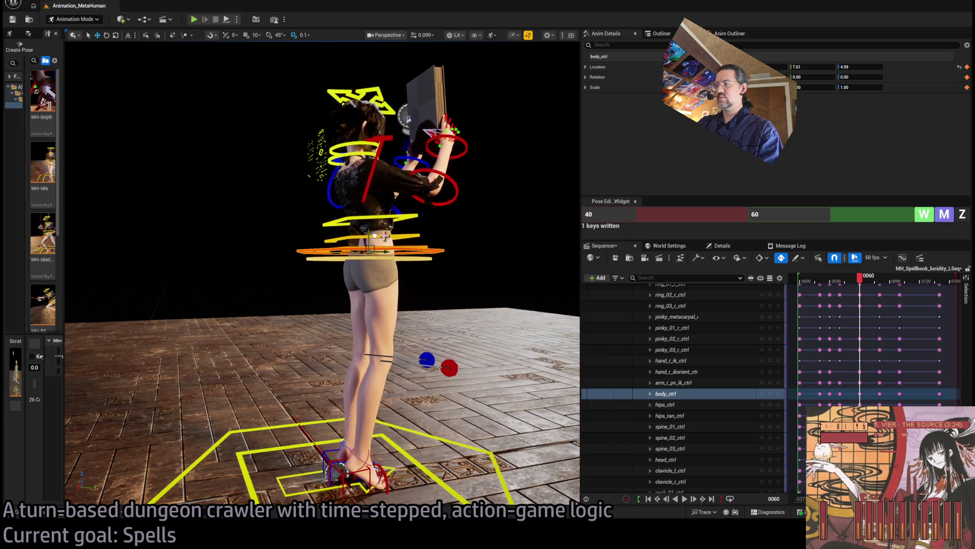
{"action": "left_click", "coordinate": [856, 281]}
{"action": "mouse_move", "coordinate": [823, 288]}
{"action": "left_mouse_down"}
{"action": "mouse_move", "coordinate": [894, 290]}
{"action": "mouse_move", "coordinate": [853, 292]}
{"action": "left_mouse_up"}
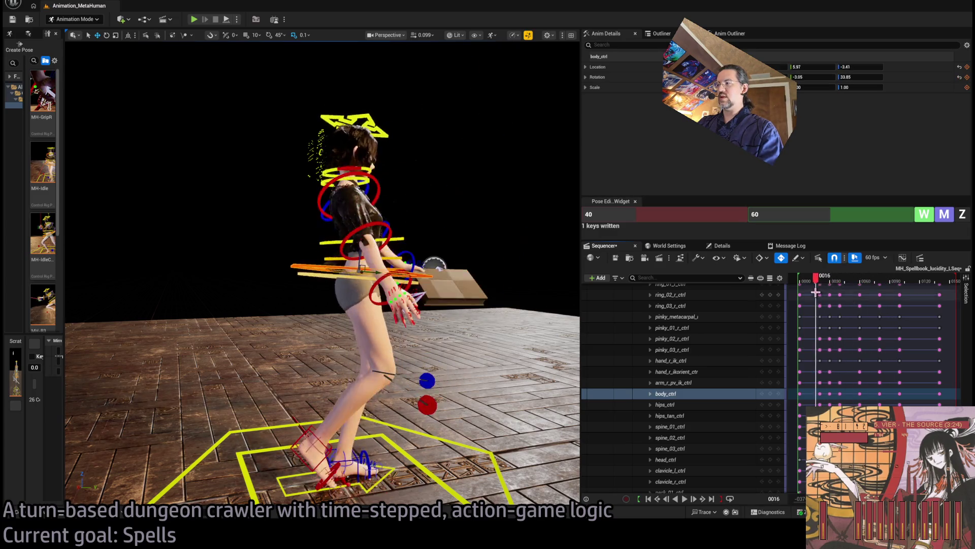
{"action": "key", "text": "space"}
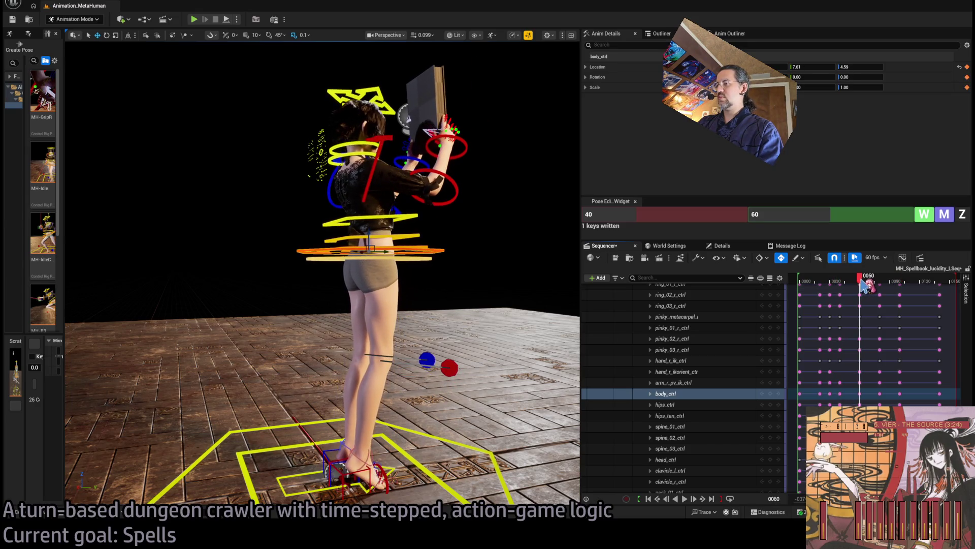
{"action": "left_click", "coordinate": [862, 280]}
{"action": "scroll", "coordinate": [369, 330], "scroll_direction": "up", "scroll_amount": 10}
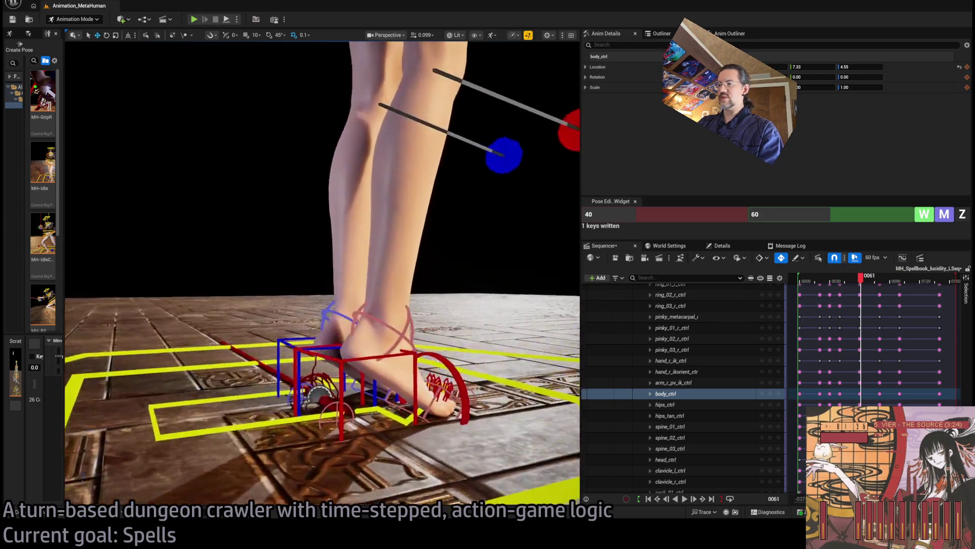
At frame 61, roll both feet slightly and lower the body control to Z 4.12
{"action": "left_click", "coordinate": [366, 345]}
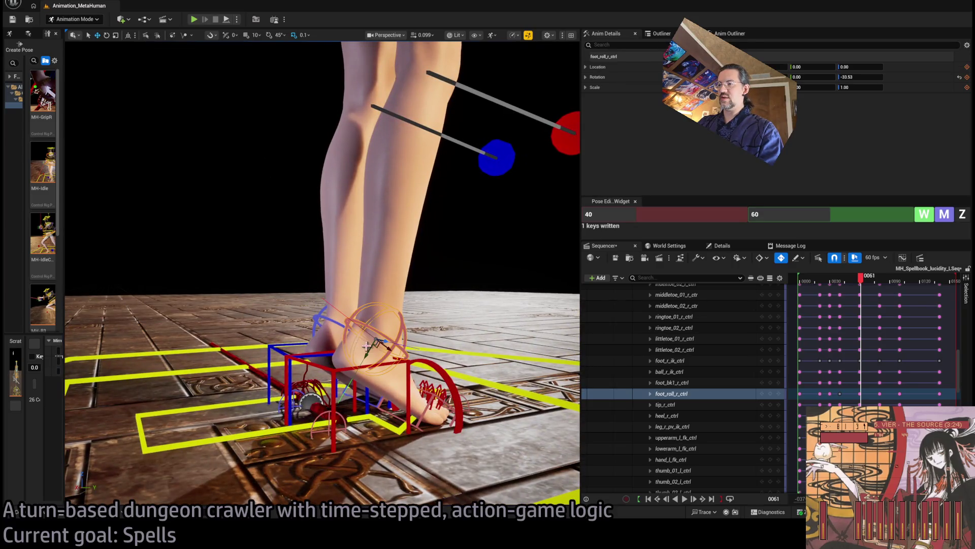
{"action": "left_click", "coordinate": [324, 318], "text": "ctrl"}
{"action": "left_click_drag", "start_coordinate": [326, 325], "coordinate": [334, 310]}
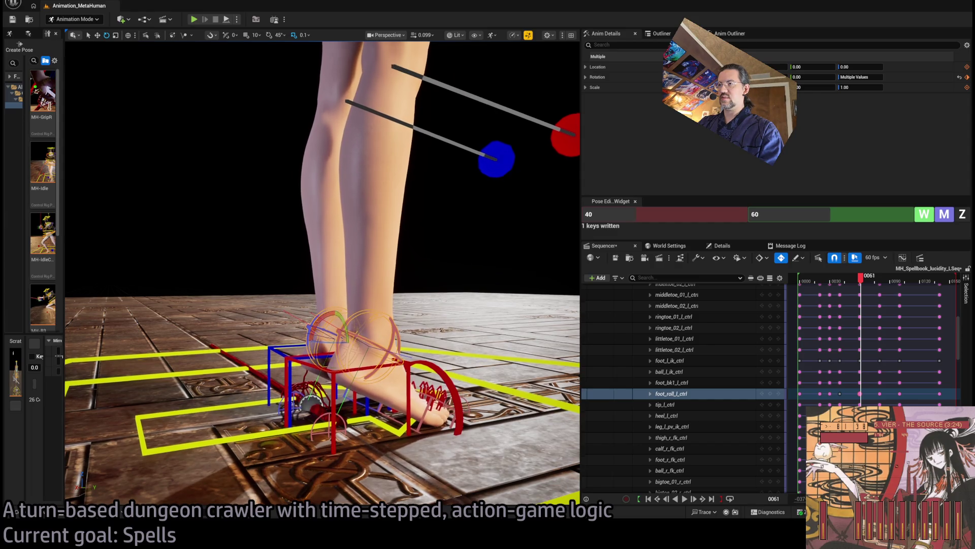
{"action": "scroll", "coordinate": [485, 147], "scroll_direction": "down", "scroll_amount": 10}
{"action": "left_click", "coordinate": [361, 316]}
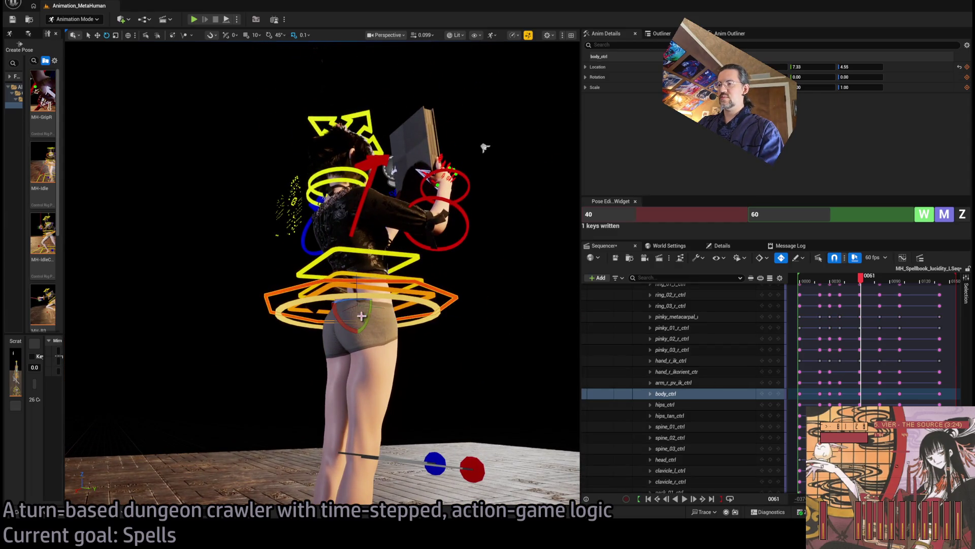
{"action": "left_click_drag", "start_coordinate": [357, 298], "coordinate": [358, 292]}
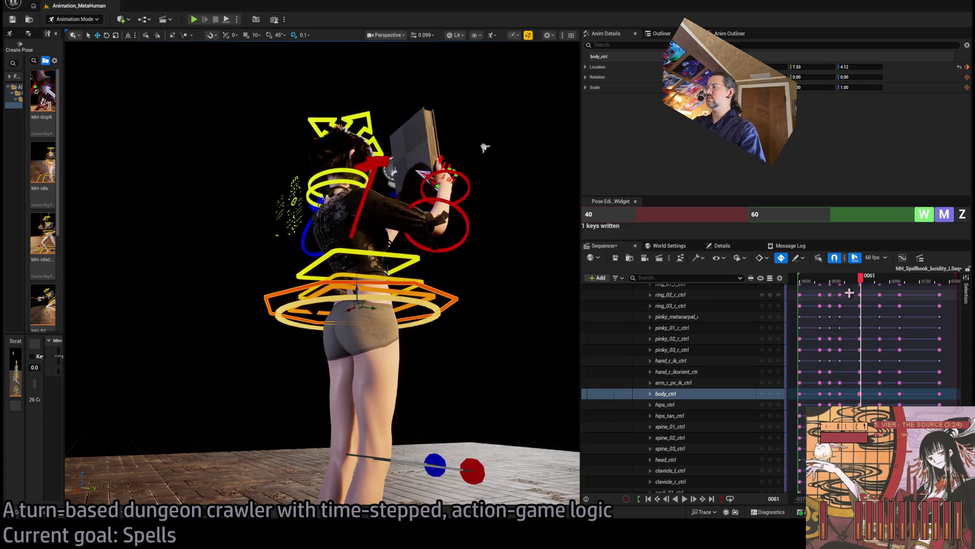
{"action": "scroll", "coordinate": [686, 355], "scroll_direction": "up", "scroll_amount": 10}
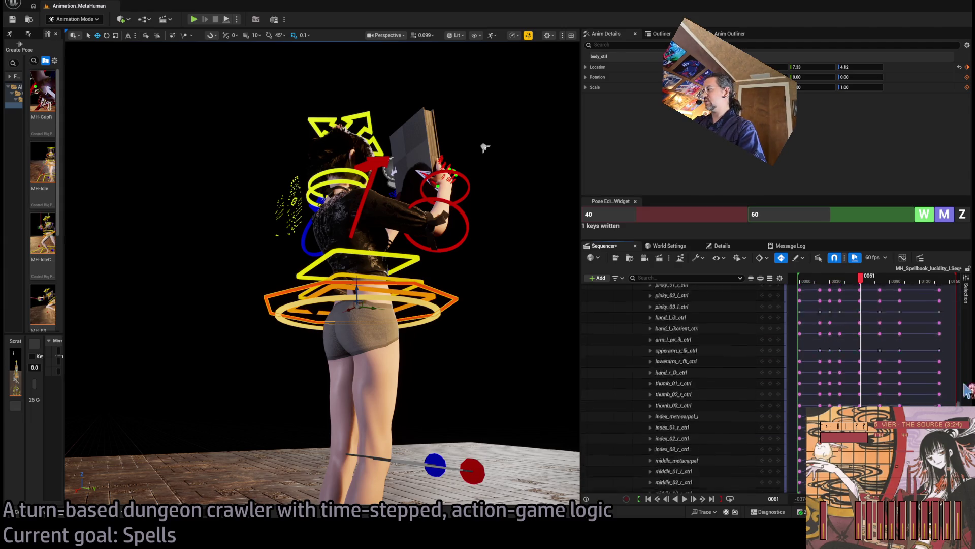
Collapse MetaHuman_ControlRig, widen the timeline and play from frame 0 as the book rises overhead
{"action": "left_click", "coordinate": [647, 387]}
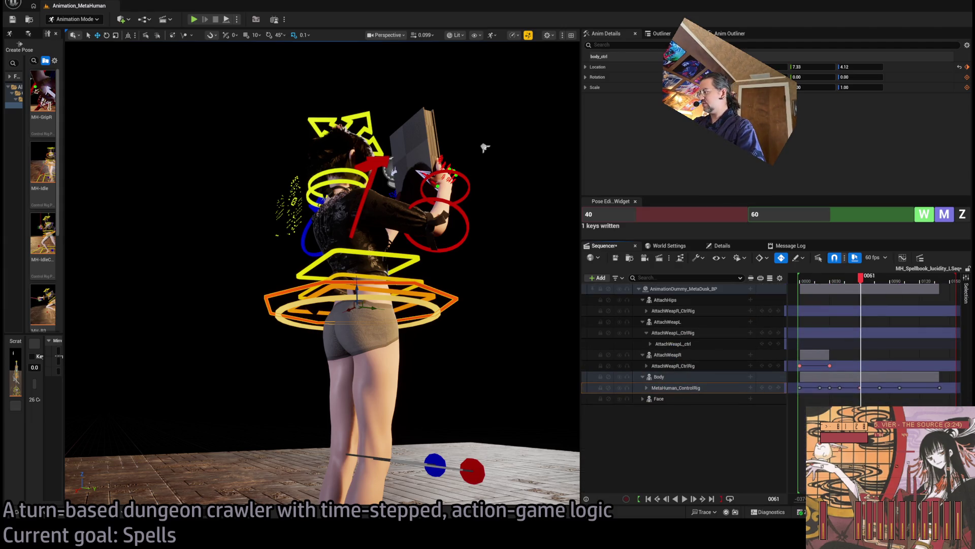
{"action": "scroll", "coordinate": [873, 330], "scroll_direction": "up", "scroll_amount": 3}
{"action": "scroll", "coordinate": [823, 355], "scroll_direction": "up", "scroll_amount": 5}
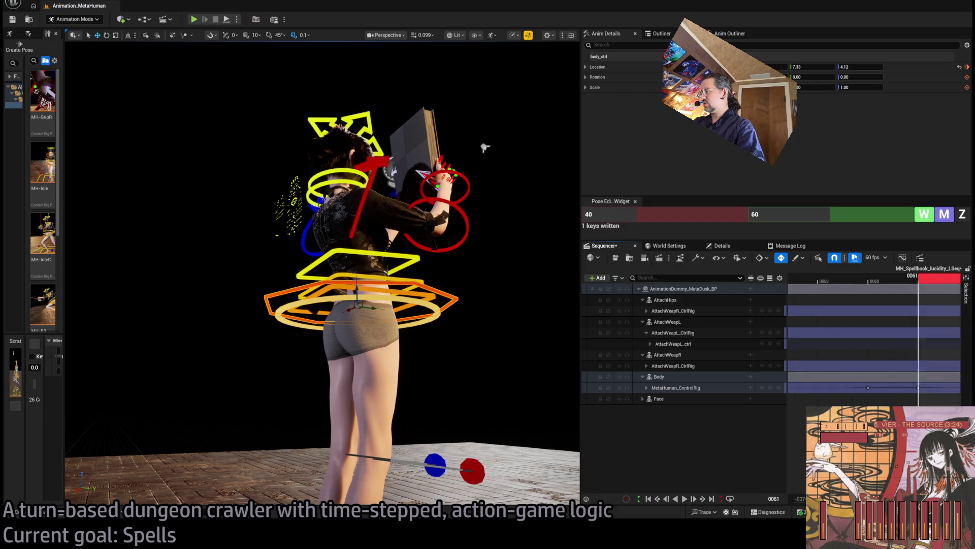
{"action": "key", "text": "Left"}
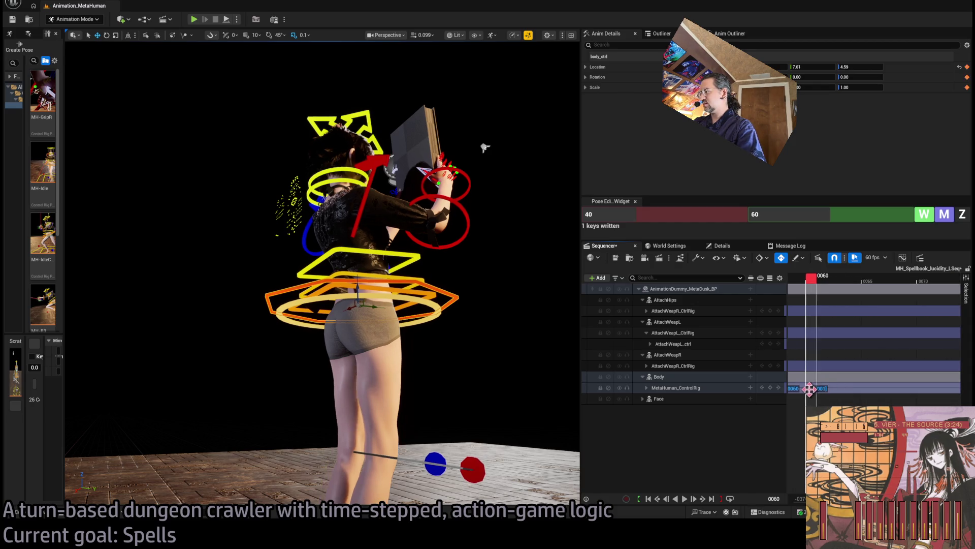
{"action": "scroll", "coordinate": [818, 388], "scroll_direction": "down", "scroll_amount": 5}
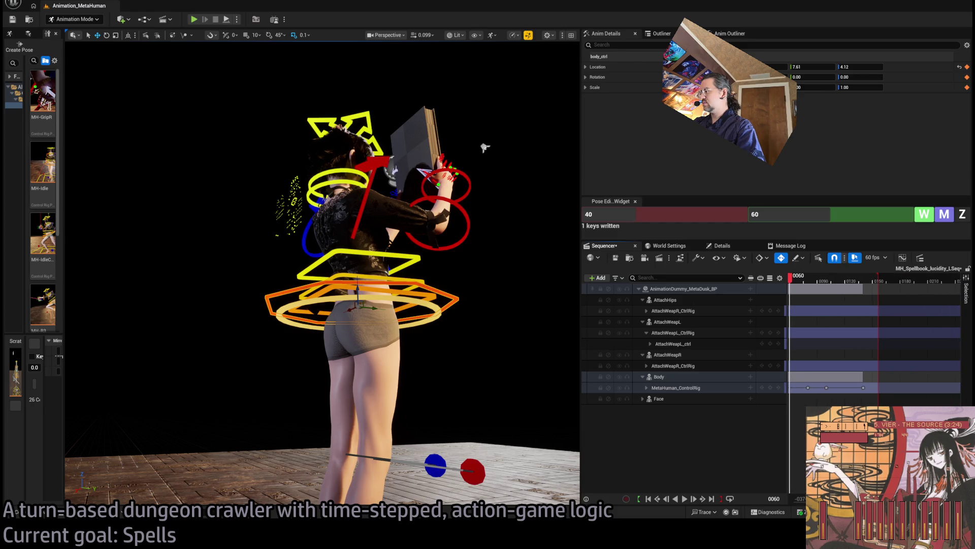
{"action": "scroll", "coordinate": [874, 335], "scroll_direction": "down", "scroll_amount": 3}
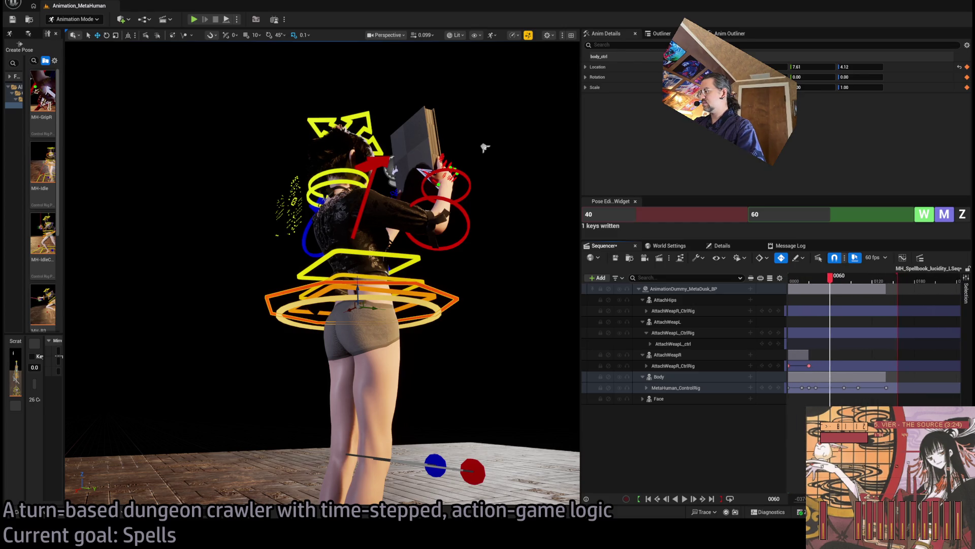
{"action": "scroll", "coordinate": [874, 336], "scroll_direction": "up", "scroll_amount": 3}
{"action": "scroll", "coordinate": [874, 335], "scroll_direction": "left", "scroll_amount": 1}
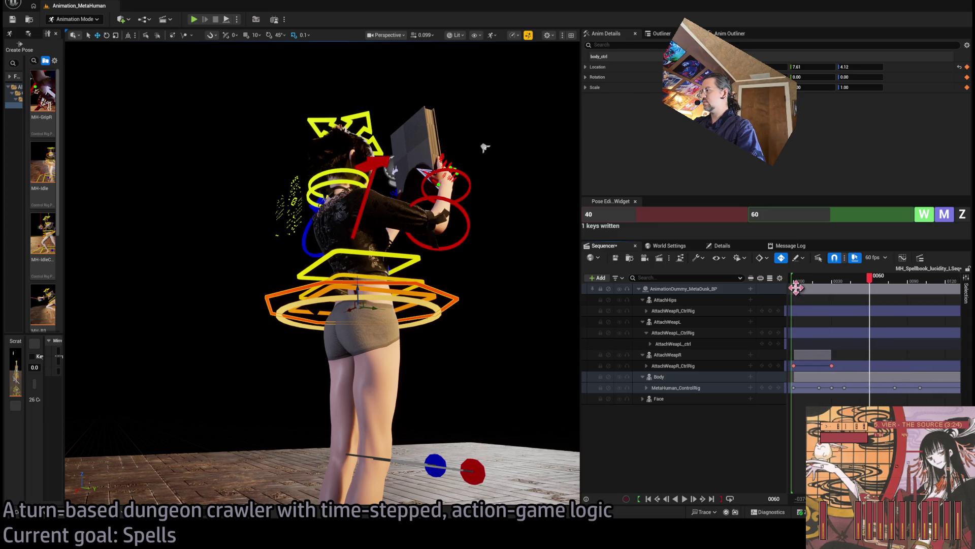
{"action": "left_click_drag", "start_coordinate": [786, 293], "coordinate": [745, 292]}
{"action": "left_click", "coordinate": [754, 281]}
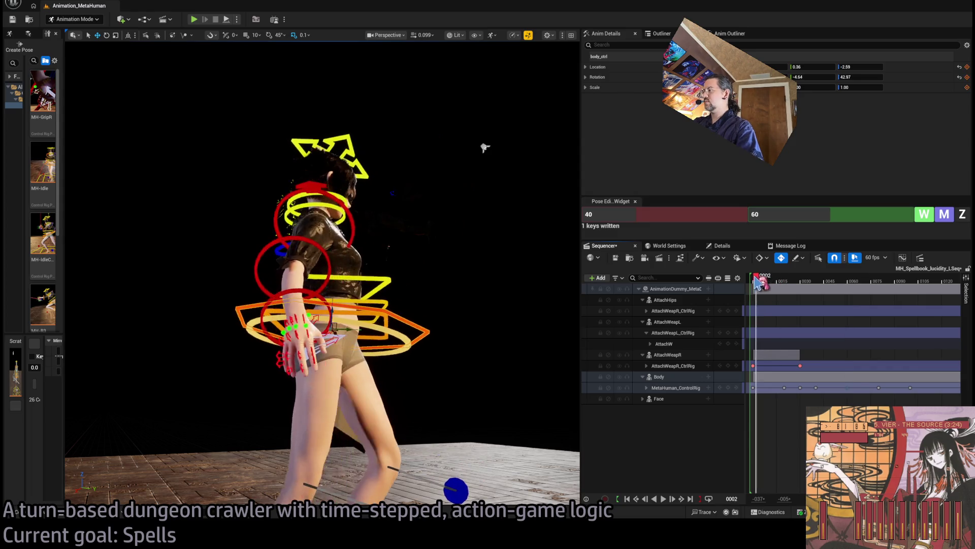
{"action": "key", "text": "space"}
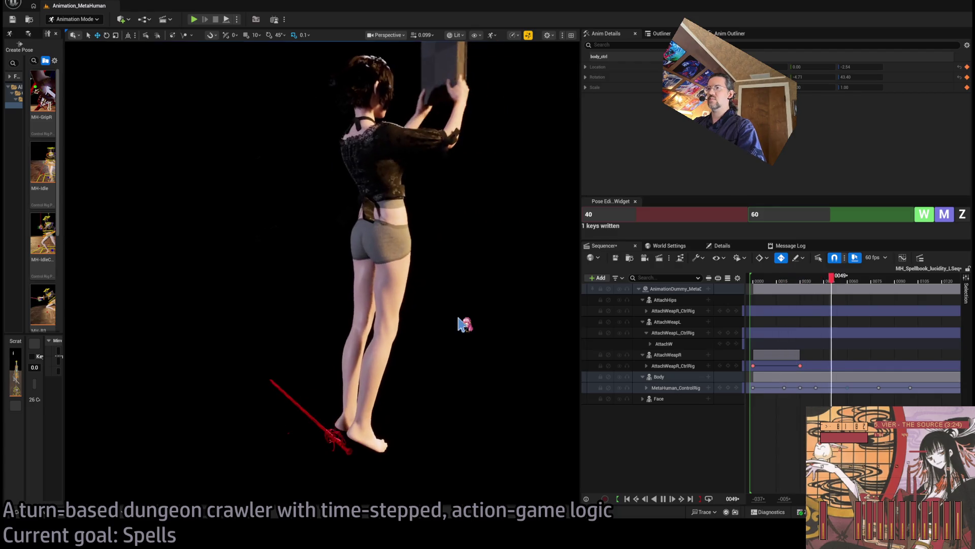
{"action": "left_click", "coordinate": [760, 279]}
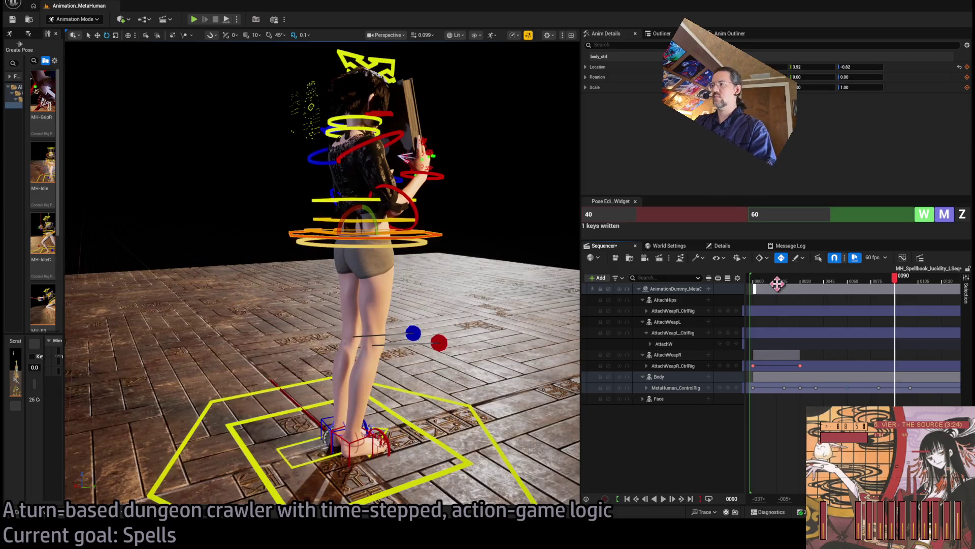
{"action": "key", "text": "space"}
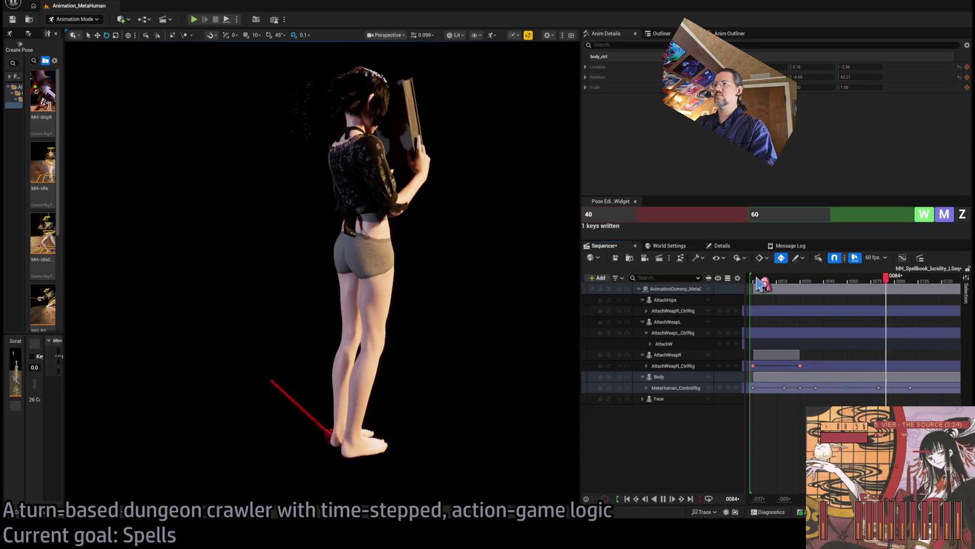
{"action": "key", "text": "space"}
{"action": "left_click", "coordinate": [762, 280]}
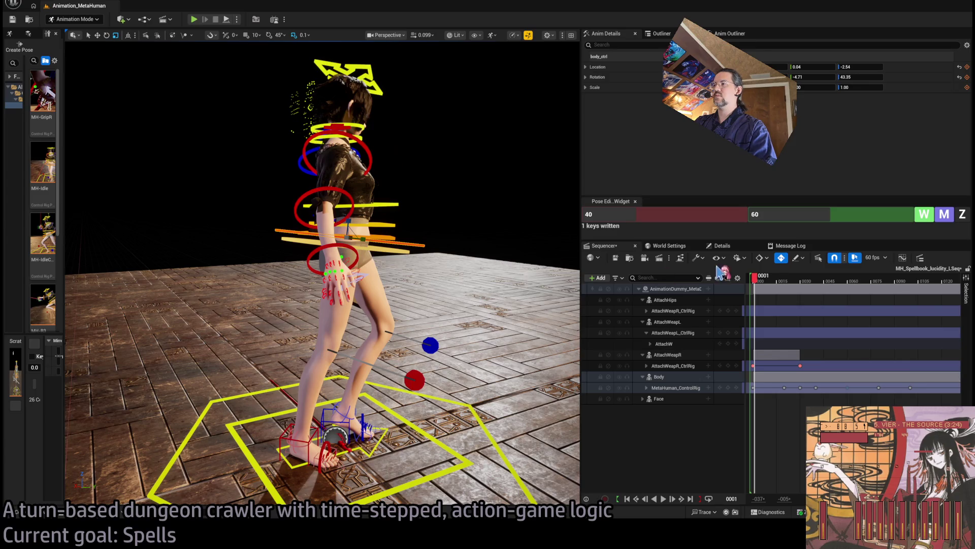
{"action": "key", "text": "space"}
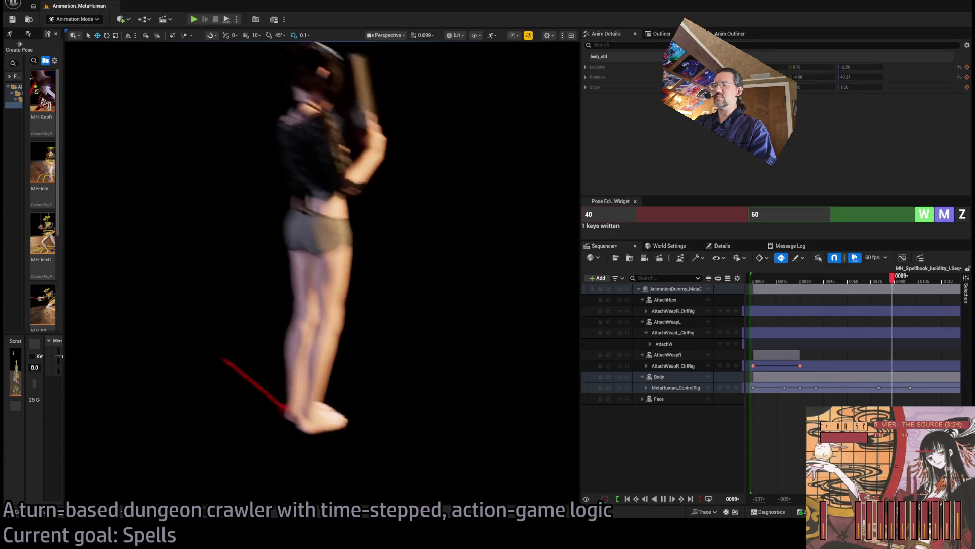
{"action": "key", "text": "space"}
{"action": "left_click", "coordinate": [757, 279]}
{"action": "key", "text": "space"}
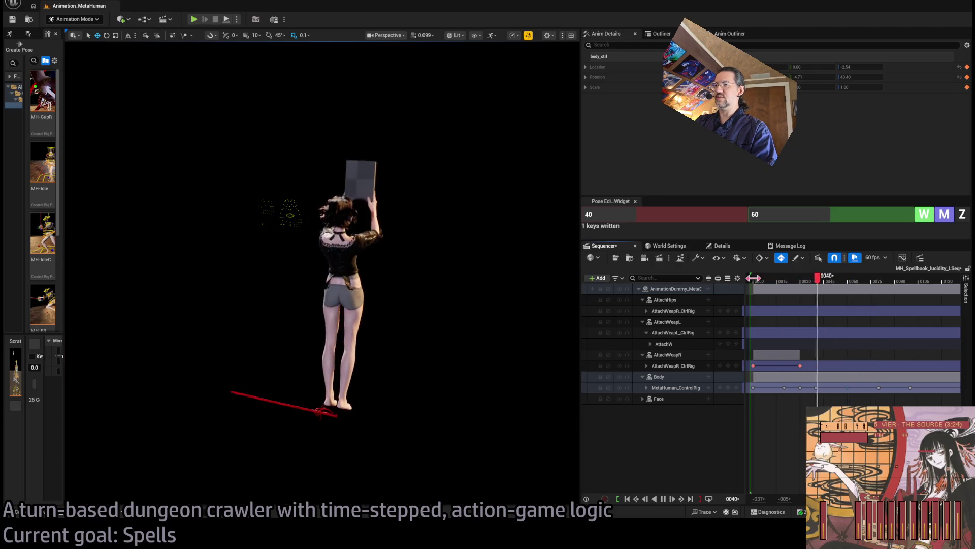
{"action": "key", "text": "space"}
{"action": "mouse_move", "coordinate": [788, 278]}
{"action": "left_mouse_down"}
{"action": "mouse_move", "coordinate": [821, 286]}
{"action": "mouse_move", "coordinate": [756, 296]}
{"action": "mouse_move", "coordinate": [757, 287]}
{"action": "mouse_move", "coordinate": [804, 286]}
{"action": "mouse_move", "coordinate": [758, 287]}
{"action": "left_mouse_up"}
{"action": "key", "text": "space"}
{"action": "key", "text": "space"}
{"action": "key", "text": "space"}
{"action": "key", "text": "space"}
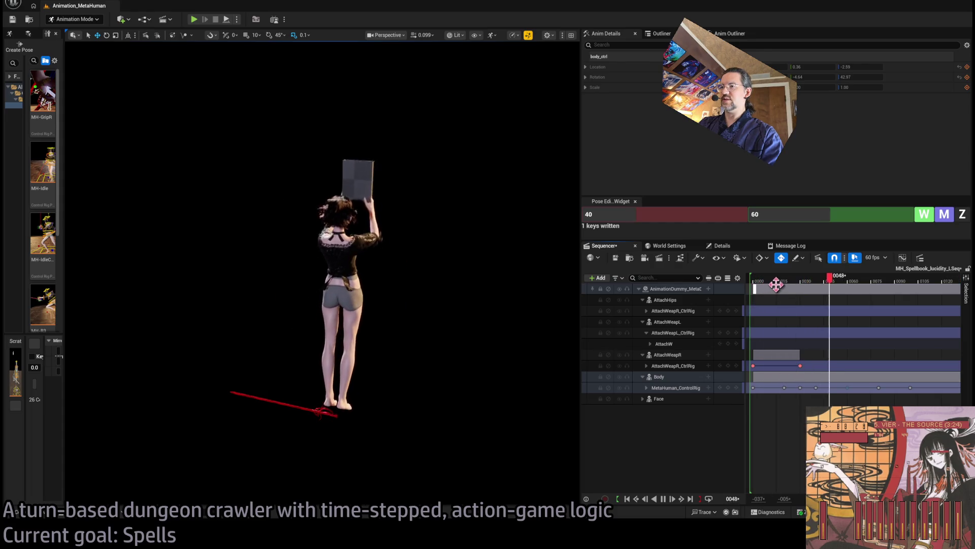
{"action": "key", "text": "space"}
{"action": "left_click_drag", "start_coordinate": [815, 285], "coordinate": [788, 289]}
{"action": "key", "text": "space"}
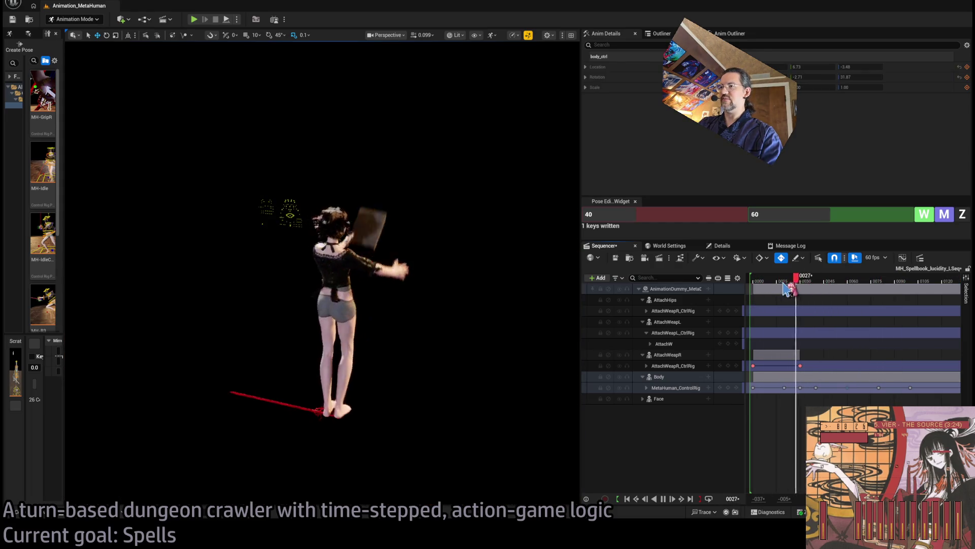
{"action": "key", "text": "space"}
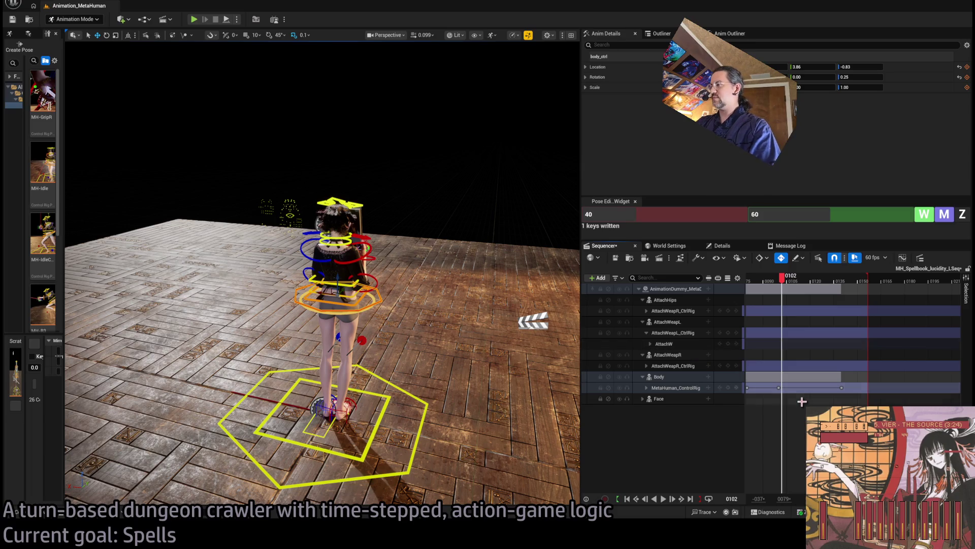
{"action": "scroll", "coordinate": [853, 340], "scroll_direction": "left", "scroll_amount": 5}
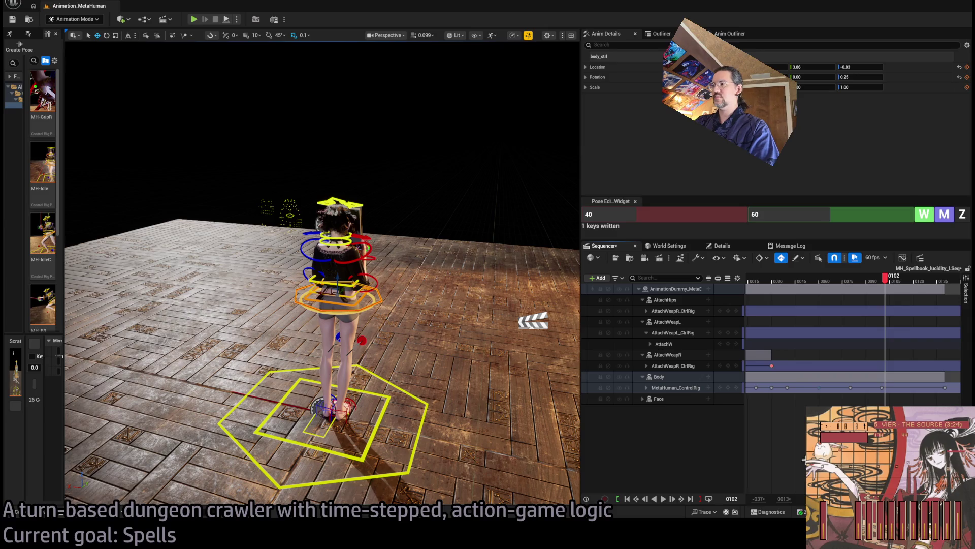
Scrub to about frame 97 and, from a side view, lower the body control into a slight crouch
{"action": "left_click", "coordinate": [848, 279]}
{"action": "mouse_move", "coordinate": [851, 283]}
{"action": "left_mouse_down"}
{"action": "mouse_move", "coordinate": [779, 291]}
{"action": "mouse_move", "coordinate": [884, 295]}
{"action": "left_mouse_up"}
{"action": "left_click_drag", "start_coordinate": [481, 282], "coordinate": [335, 290]}
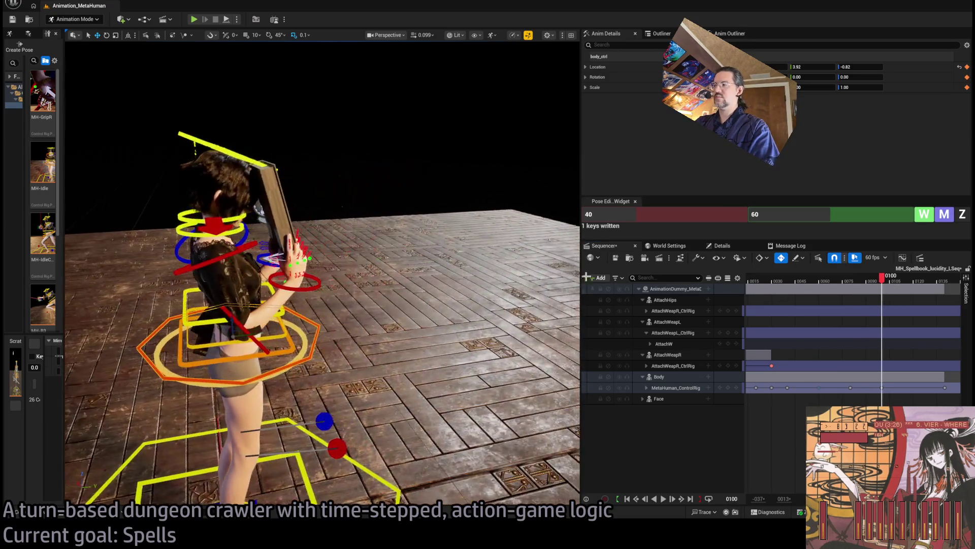
{"action": "left_click_drag", "start_coordinate": [883, 279], "coordinate": [885, 281]}
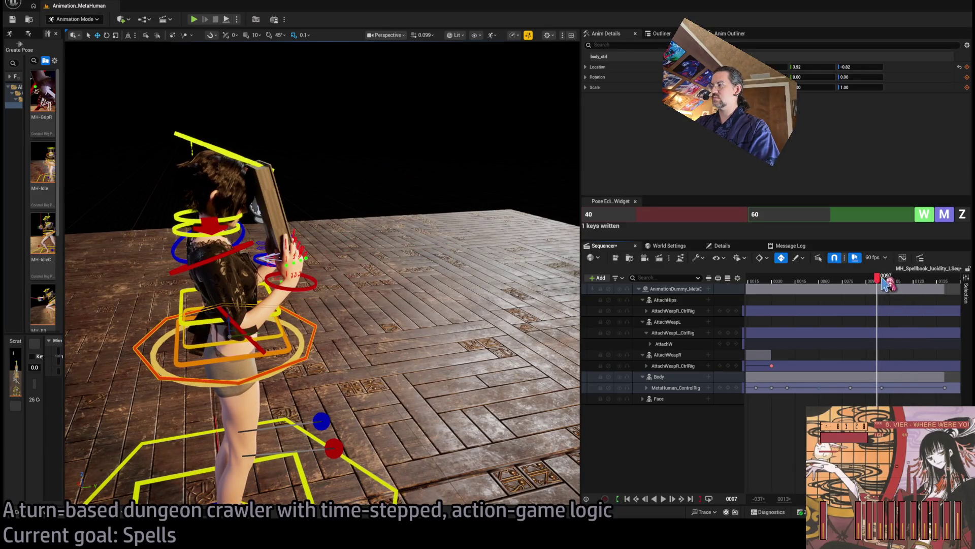
{"action": "left_click_drag", "start_coordinate": [389, 287], "coordinate": [297, 292]}
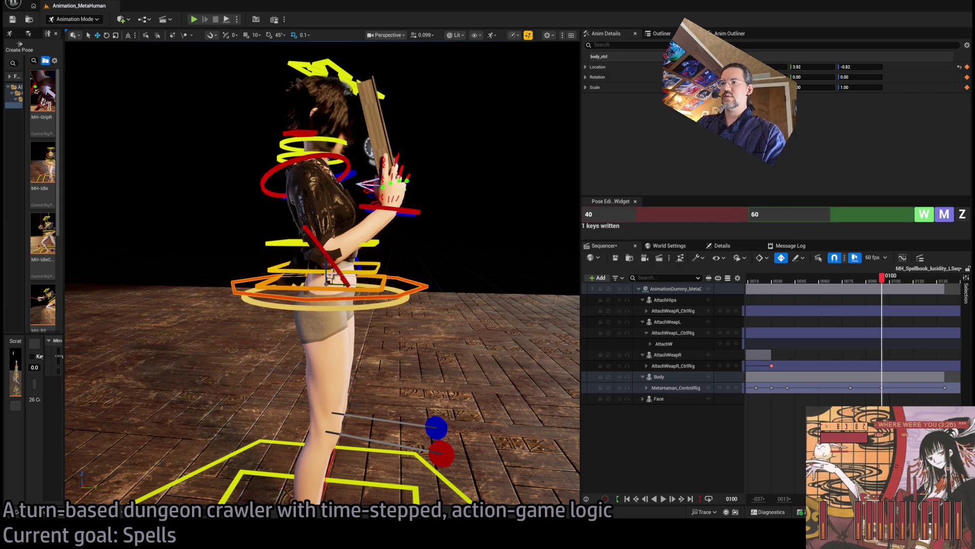
{"action": "left_click_drag", "start_coordinate": [326, 268], "coordinate": [322, 294]}
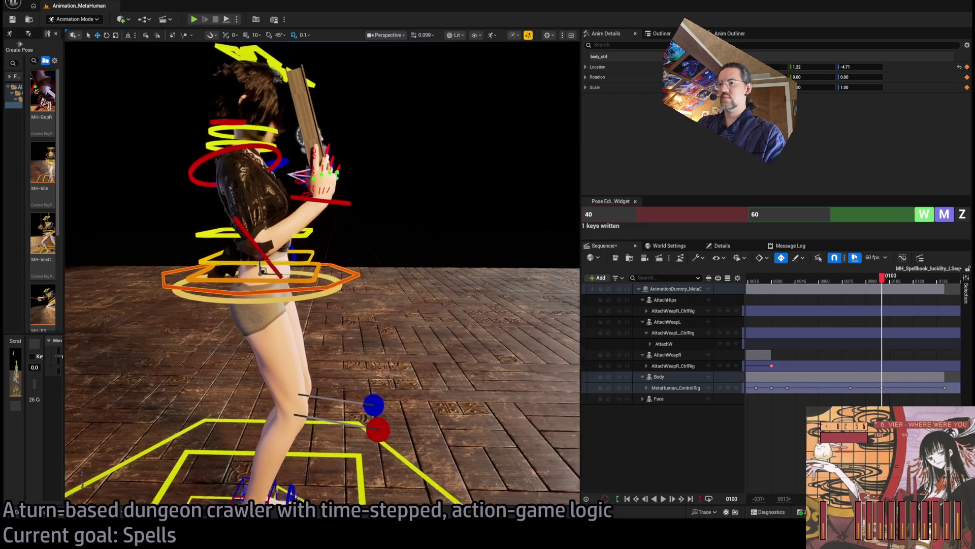
{"action": "left_click", "coordinate": [328, 307]}
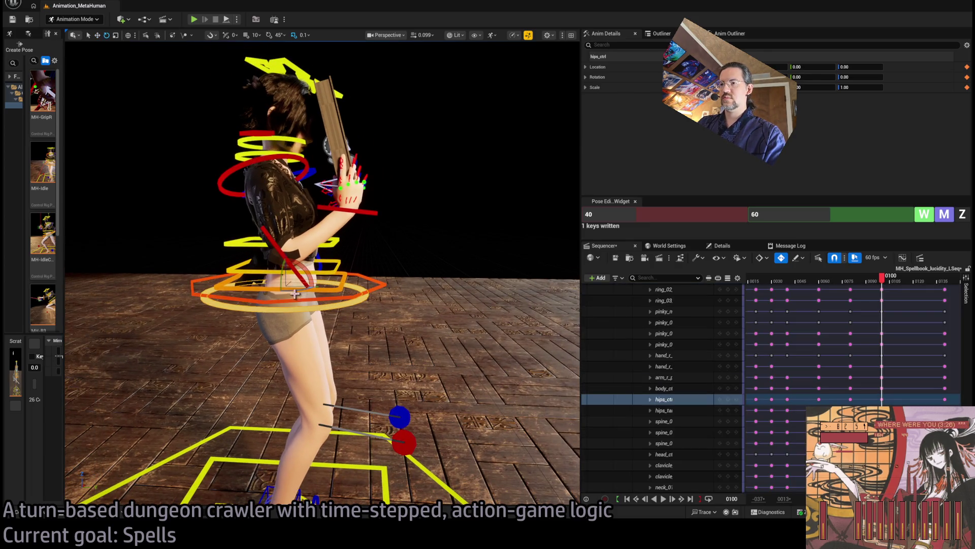
Rotate the hips, shift the body control and rotate three spine controls slightly
{"action": "left_click_drag", "start_coordinate": [295, 289], "coordinate": [300, 283]}
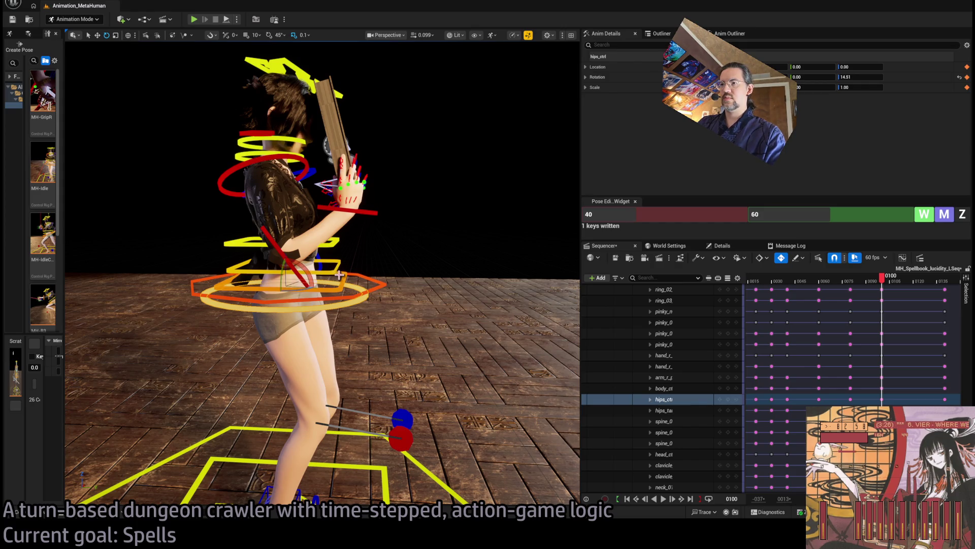
{"action": "left_click", "coordinate": [333, 244]}
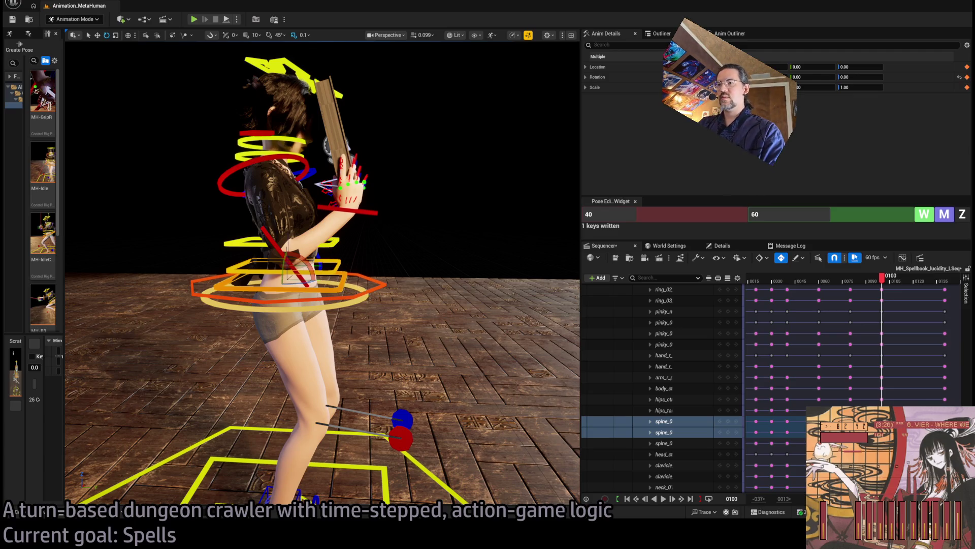
{"action": "left_click", "coordinate": [299, 275]}
{"action": "left_click_drag", "start_coordinate": [311, 268], "coordinate": [304, 263]}
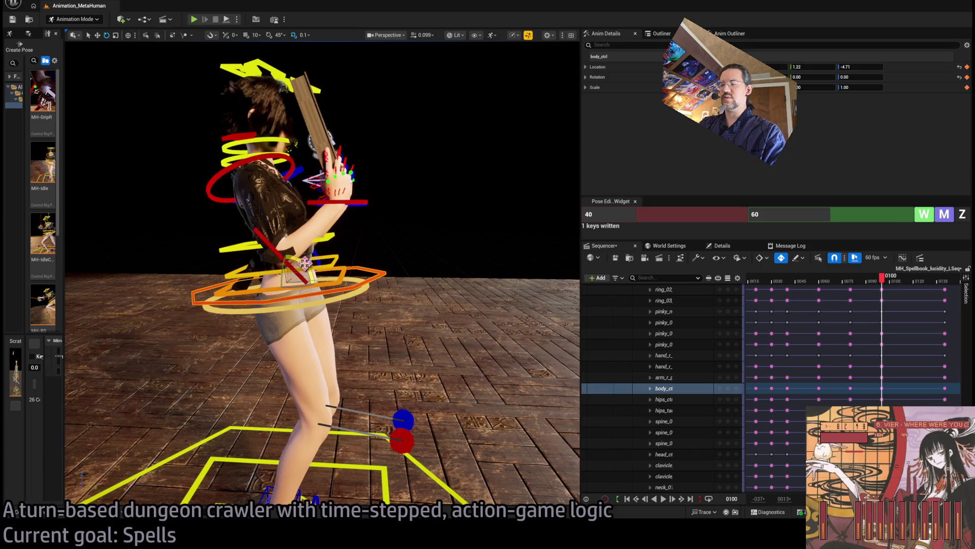
{"action": "left_click", "coordinate": [333, 267]}
{"action": "left_click", "coordinate": [333, 244], "text": "ctrl"}
{"action": "left_click", "coordinate": [333, 255], "text": "ctrl"}
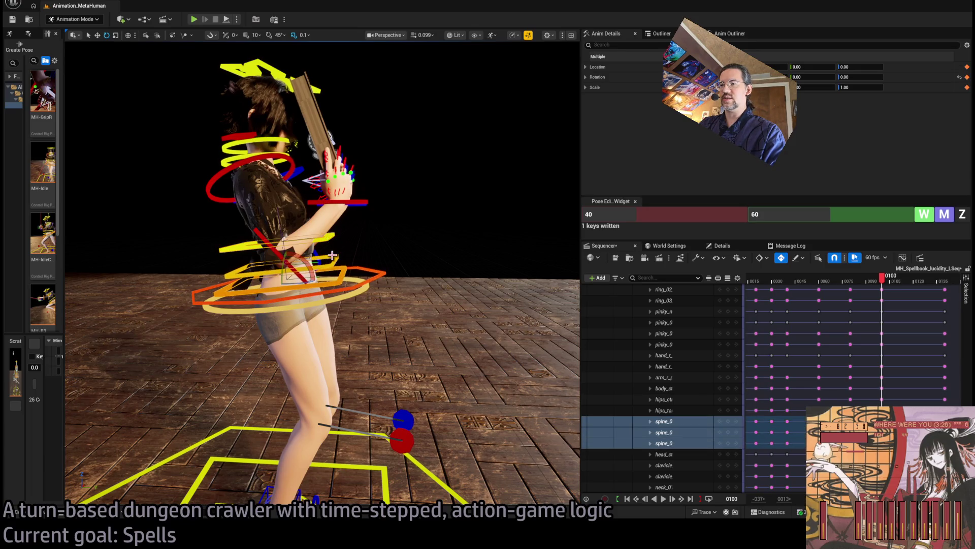
{"action": "left_click_drag", "start_coordinate": [304, 260], "coordinate": [290, 244]}
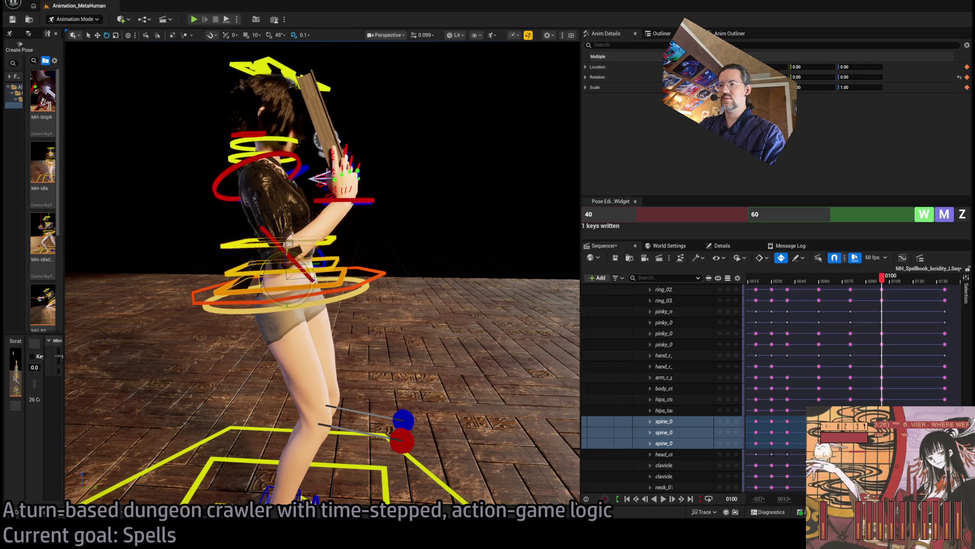
Play from around frame 80 to review the pose, then step to frame 99
{"action": "left_click", "coordinate": [365, 206]}
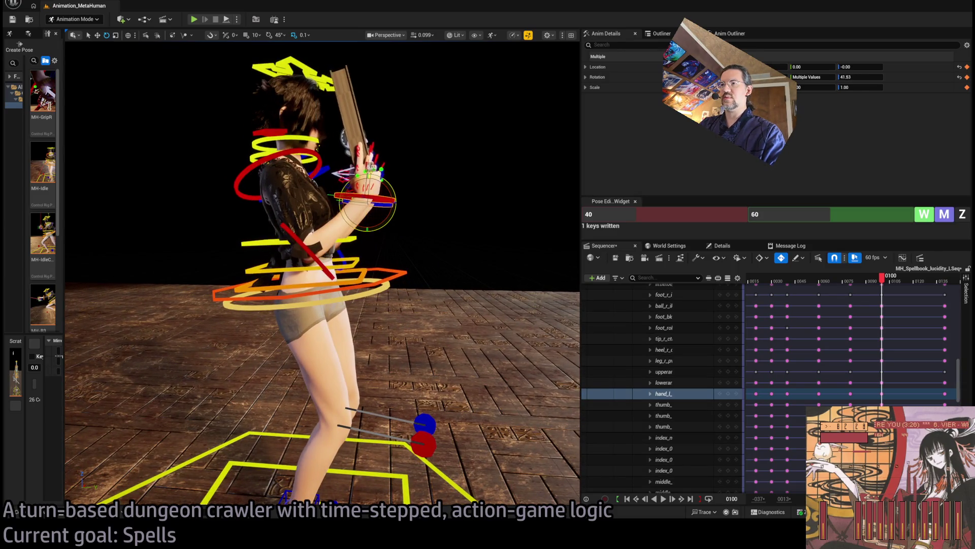
{"action": "mouse_move", "coordinate": [884, 282]}
{"action": "left_mouse_down"}
{"action": "mouse_move", "coordinate": [820, 280]}
{"action": "mouse_move", "coordinate": [863, 287]}
{"action": "mouse_move", "coordinate": [821, 301]}
{"action": "mouse_move", "coordinate": [819, 290]}
{"action": "mouse_move", "coordinate": [851, 283]}
{"action": "mouse_move", "coordinate": [834, 290]}
{"action": "left_mouse_up"}
{"action": "key", "text": "space"}
{"action": "left_click_drag", "start_coordinate": [343, 296], "coordinate": [317, 269]}
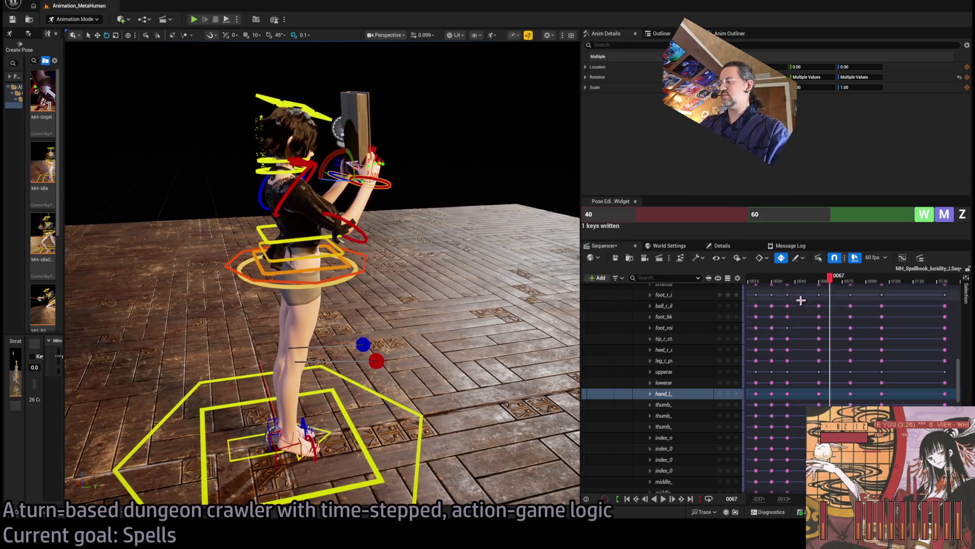
{"action": "key", "text": "space"}
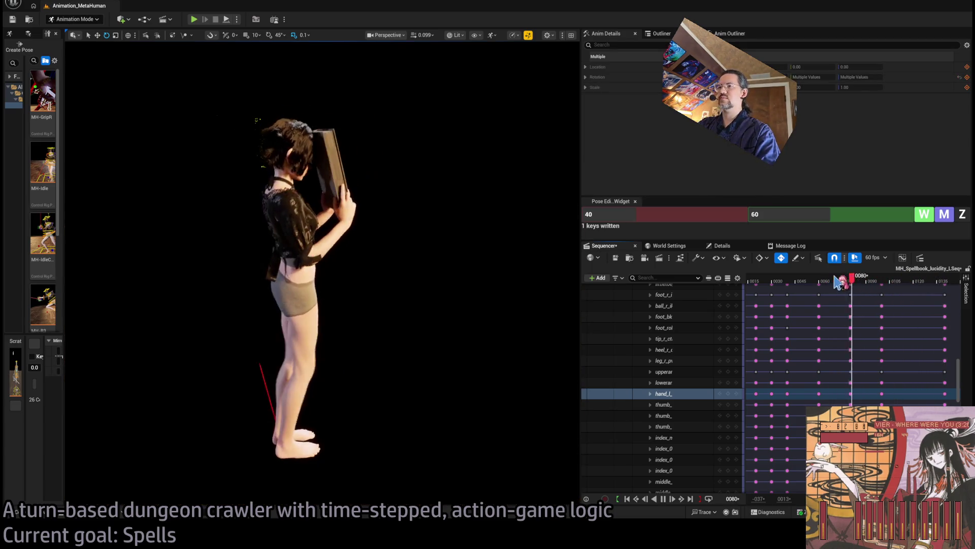
{"action": "key", "text": "space"}
{"action": "left_click", "coordinate": [851, 280]}
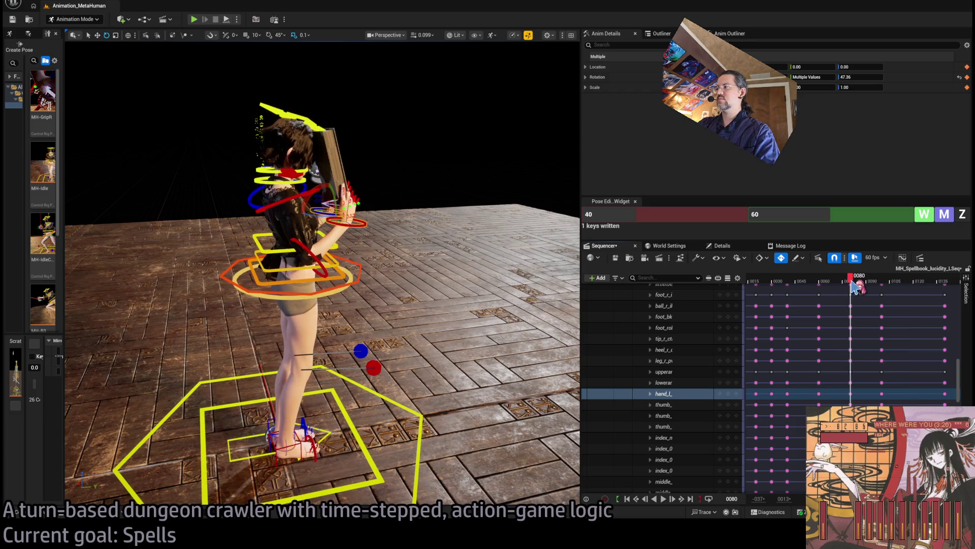
{"action": "left_click", "coordinate": [883, 280]}
{"action": "left_click", "coordinate": [884, 280]}
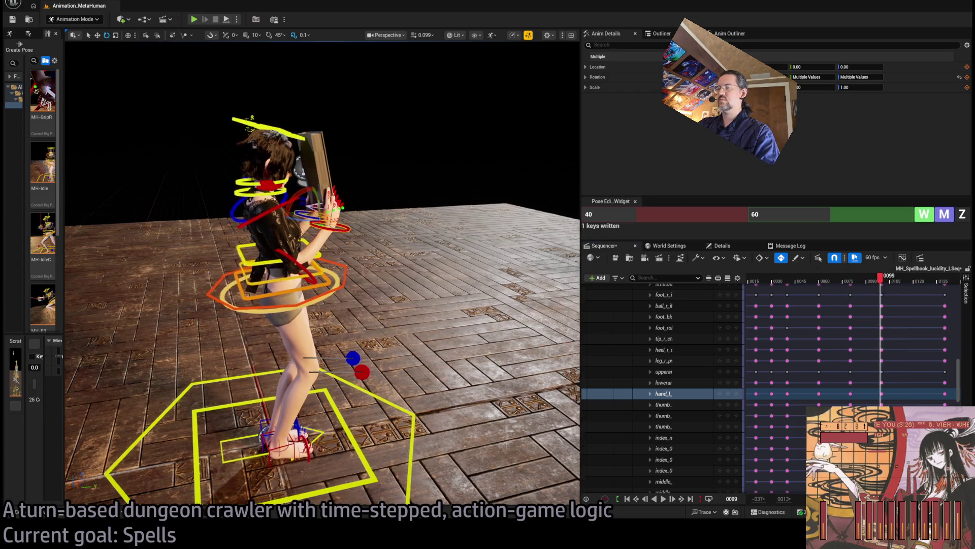
{"action": "scroll", "coordinate": [398, 272], "scroll_direction": "down", "scroll_amount": 5}
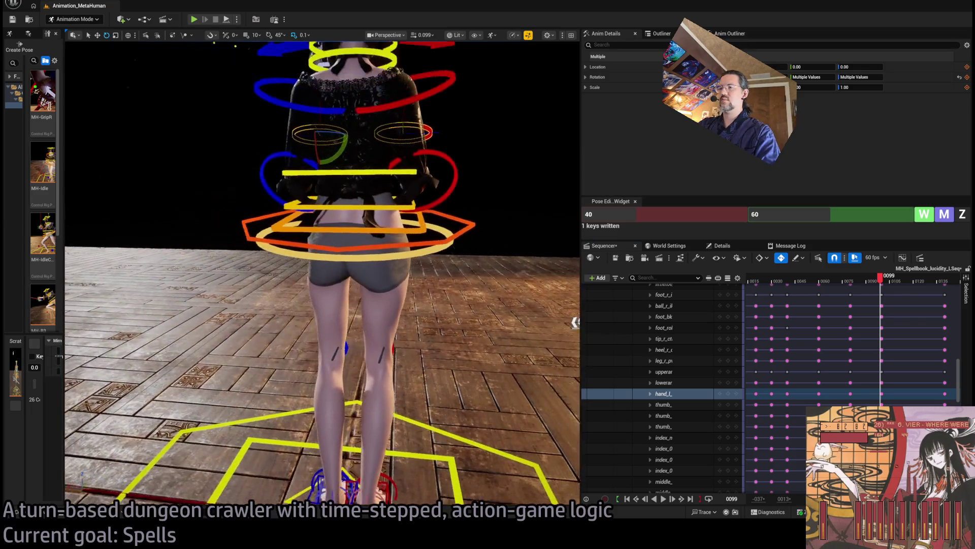
Rotate the hips about 4 degrees and turn three spine controls back toward upright
{"action": "left_click", "coordinate": [400, 271]}
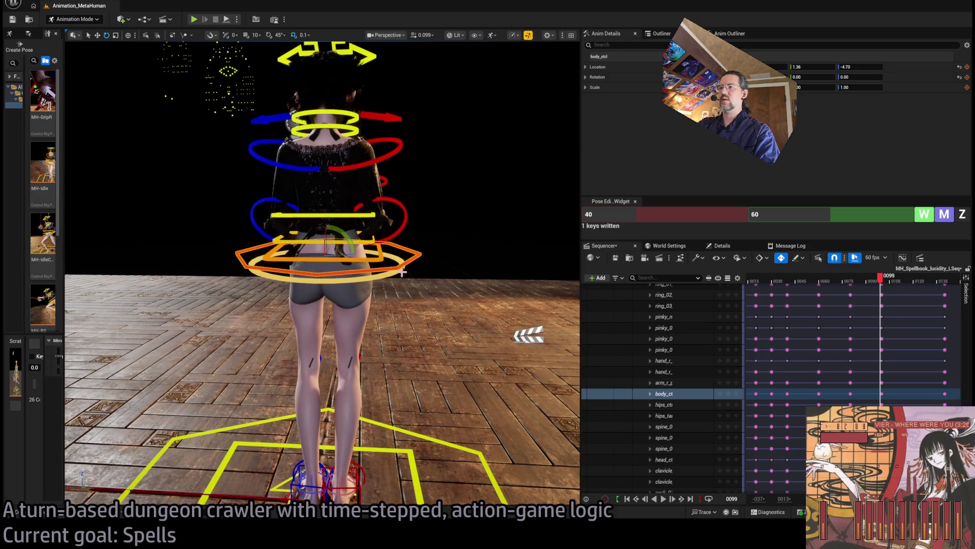
{"action": "mouse_move", "coordinate": [347, 238]}
{"action": "left_mouse_down"}
{"action": "mouse_move", "coordinate": [329, 241]}
{"action": "mouse_move", "coordinate": [327, 256]}
{"action": "left_mouse_up"}
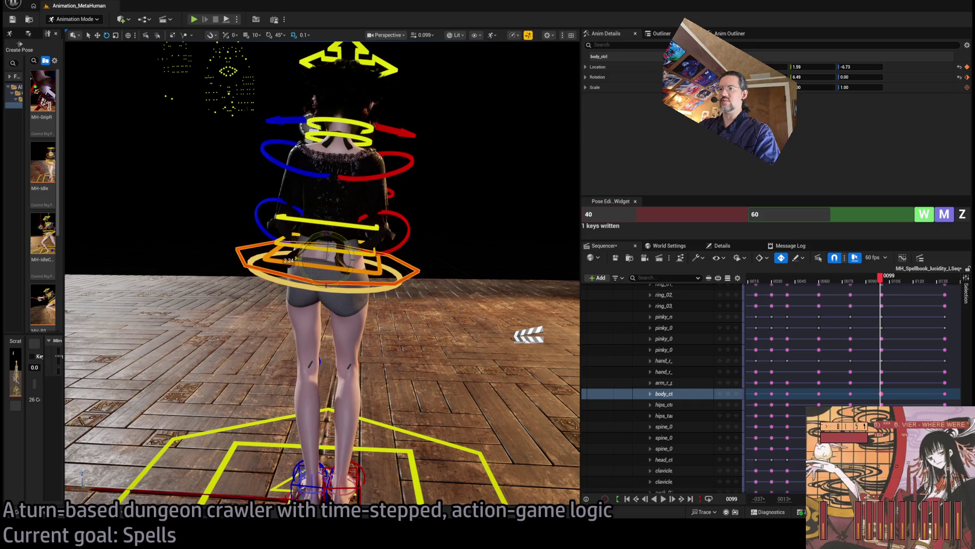
{"action": "left_click", "coordinate": [379, 267]}
{"action": "left_click", "coordinate": [372, 231], "text": "ctrl"}
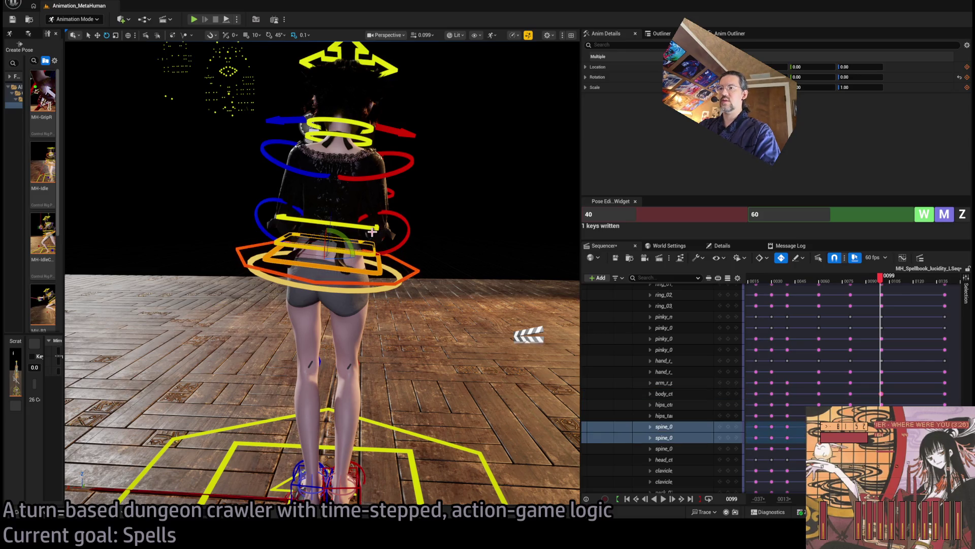
{"action": "left_click", "coordinate": [342, 232], "text": "ctrl"}
{"action": "mouse_move", "coordinate": [327, 247]}
{"action": "left_mouse_down"}
{"action": "mouse_move", "coordinate": [345, 224]}
{"action": "mouse_move", "coordinate": [285, 254]}
{"action": "mouse_move", "coordinate": [244, 254]}
{"action": "left_mouse_up"}
{"action": "scroll", "coordinate": [955, 318], "scroll_direction": "up", "scroll_amount": 5}
{"action": "scroll", "coordinate": [956, 317], "scroll_direction": "up", "scroll_amount": 5}
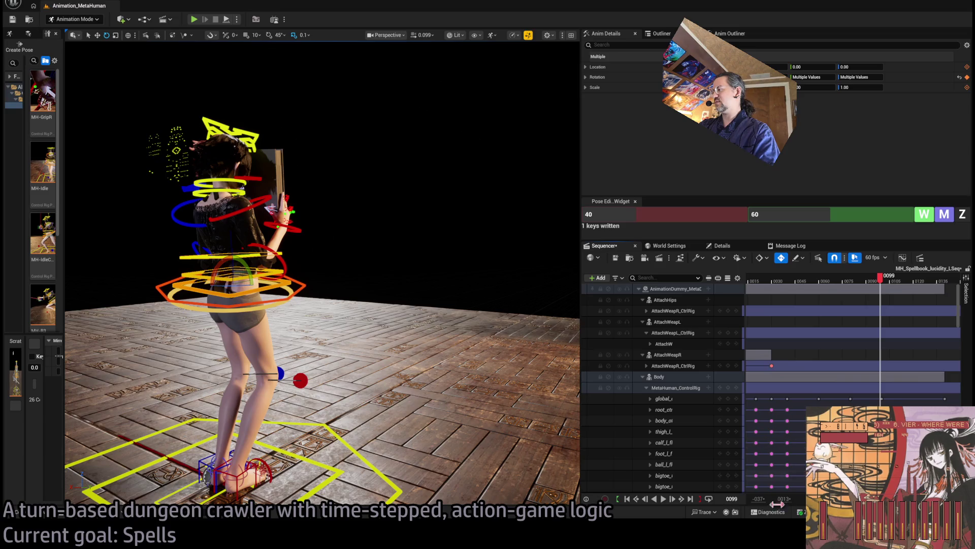
Delete the MetaHuman_ControlRig key near frame 99
{"action": "scroll", "coordinate": [955, 318], "scroll_direction": "up", "scroll_amount": 5}
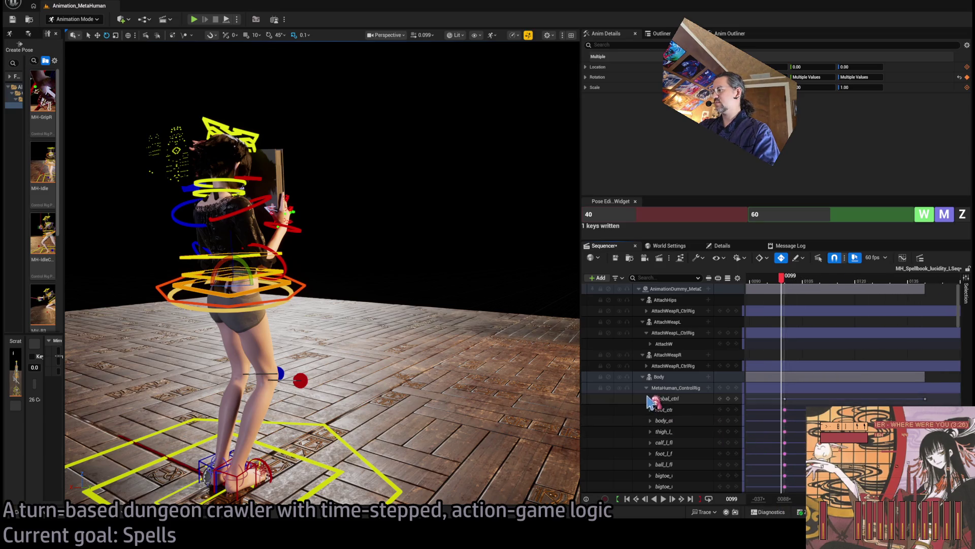
{"action": "left_click", "coordinate": [647, 387]}
{"action": "left_click", "coordinate": [782, 387]}
{"action": "key", "text": "Delete"}
Scrub frames 92–119, then play the whole animation and review it around frames 57–82
{"action": "left_click", "coordinate": [787, 283]}
{"action": "mouse_move", "coordinate": [787, 283]}
{"action": "left_mouse_down"}
{"action": "mouse_move", "coordinate": [757, 281]}
{"action": "mouse_move", "coordinate": [852, 281]}
{"action": "left_mouse_up"}
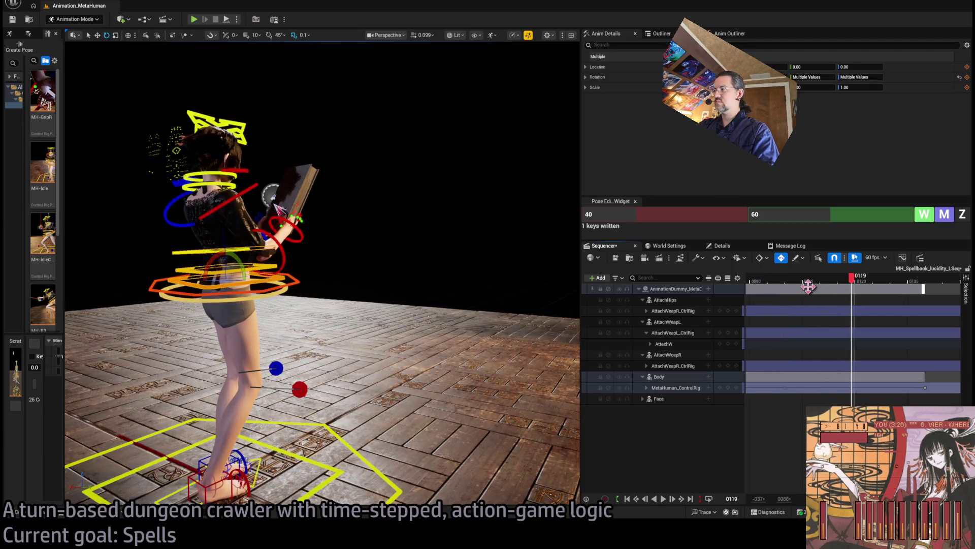
{"action": "left_click", "coordinate": [786, 283]}
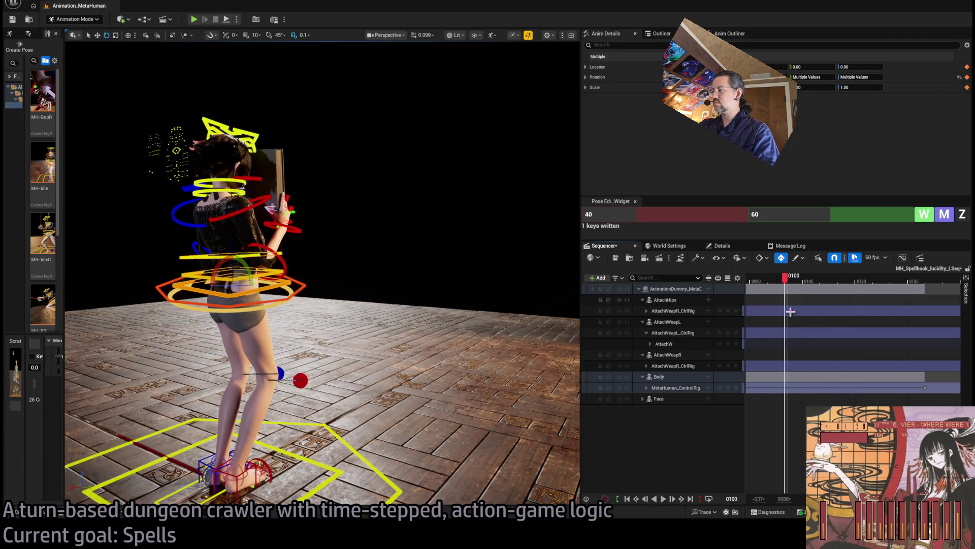
{"action": "scroll", "coordinate": [786, 283], "scroll_direction": "down", "scroll_amount": 5}
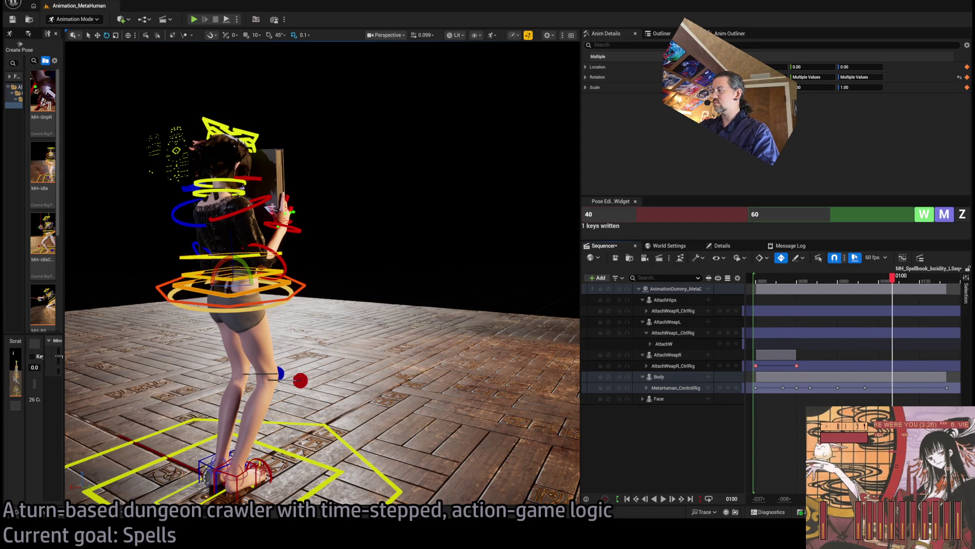
{"action": "left_click_drag", "start_coordinate": [768, 281], "coordinate": [752, 282]}
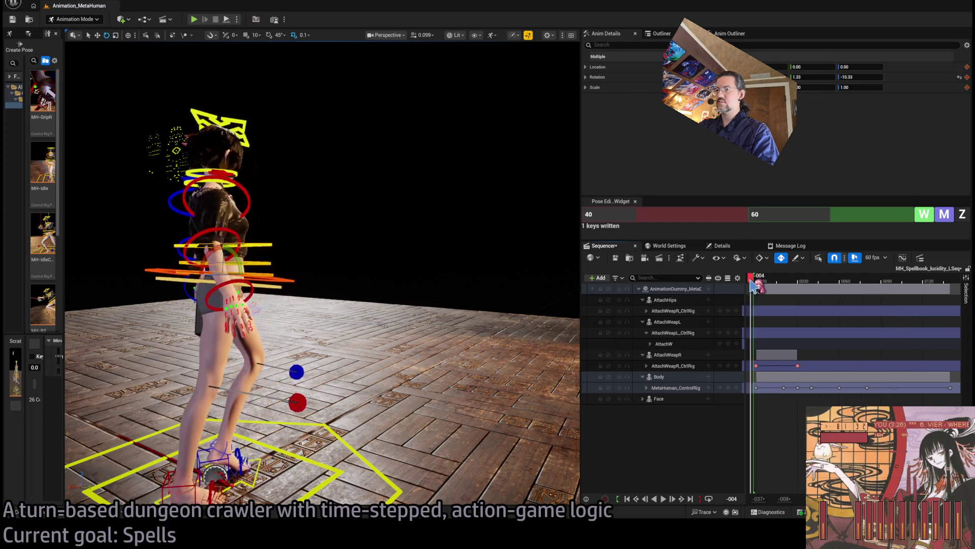
{"action": "key", "text": "space"}
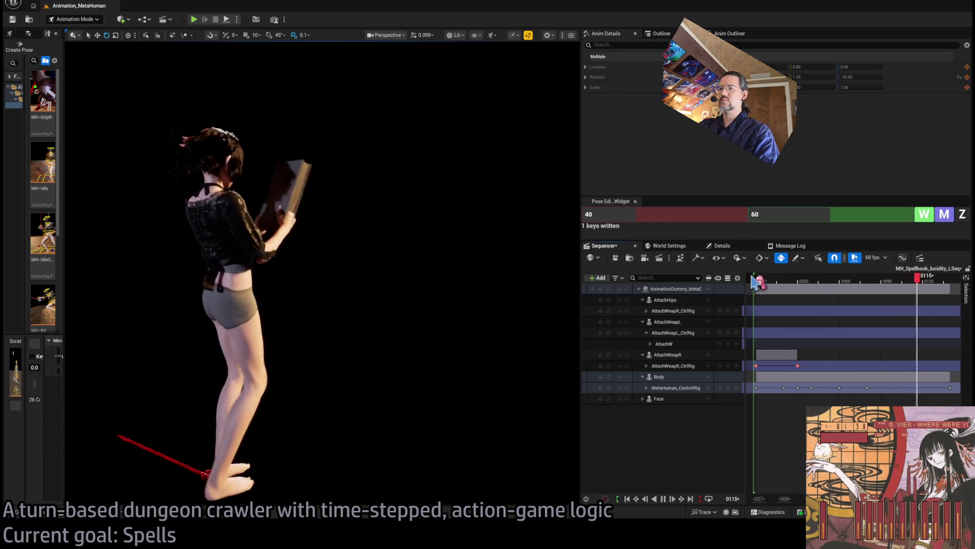
{"action": "left_click_drag", "start_coordinate": [859, 286], "coordinate": [842, 283]}
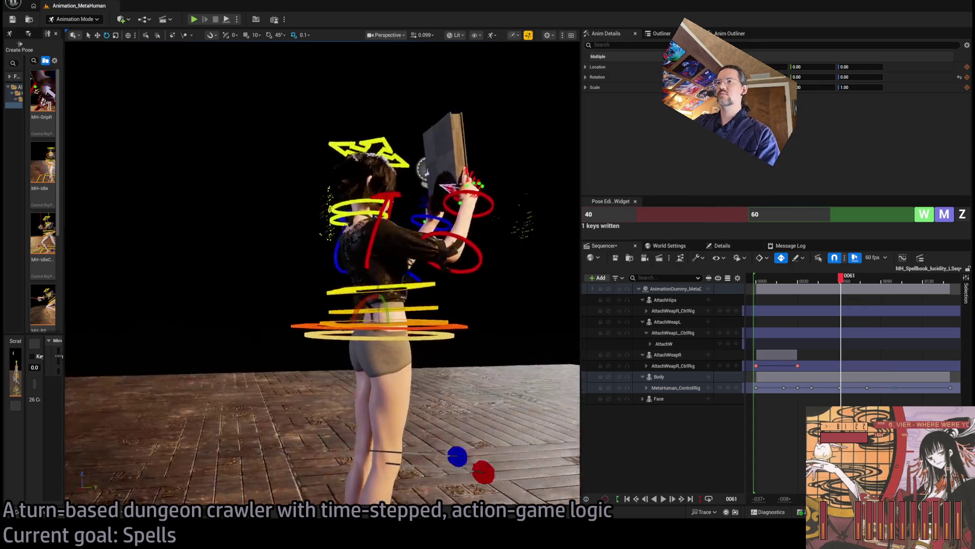
{"action": "mouse_move", "coordinate": [845, 280]}
{"action": "left_mouse_down"}
{"action": "mouse_move", "coordinate": [891, 287]}
{"action": "mouse_move", "coordinate": [863, 286]}
{"action": "mouse_move", "coordinate": [871, 282]}
{"action": "left_mouse_up"}
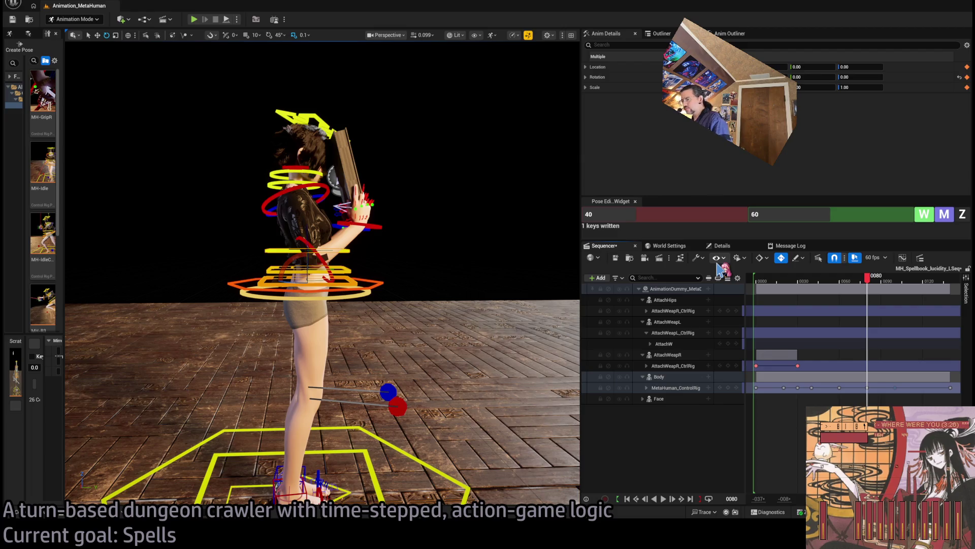
{"action": "mouse_move", "coordinate": [878, 288]}
{"action": "left_mouse_down"}
{"action": "mouse_move", "coordinate": [779, 291]}
{"action": "mouse_move", "coordinate": [844, 290]}
{"action": "left_mouse_up"}
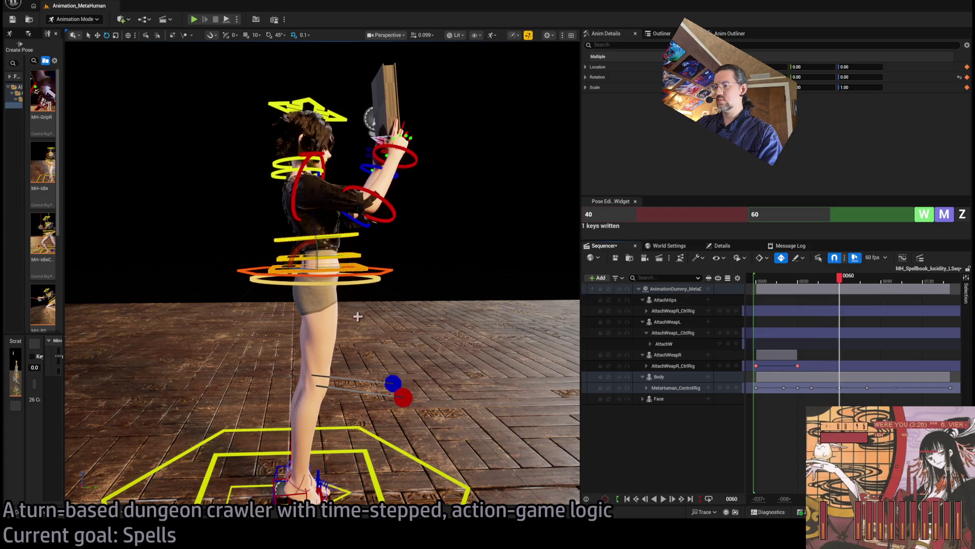
Select the foot roll control in the viewport
{"action": "scroll", "coordinate": [358, 316], "scroll_direction": "up", "scroll_amount": 5}
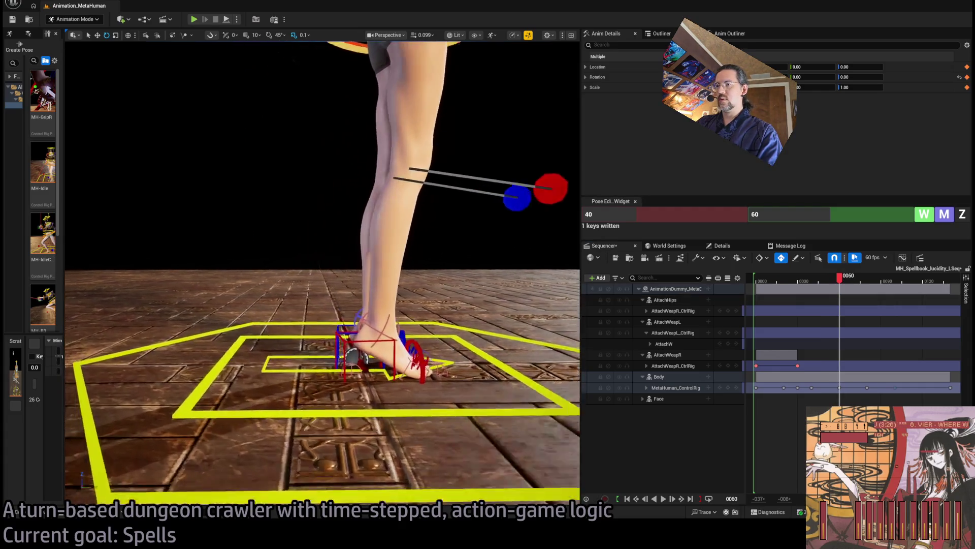
{"action": "scroll", "coordinate": [346, 364], "scroll_direction": "up", "scroll_amount": 3}
{"action": "left_click", "coordinate": [343, 360]}
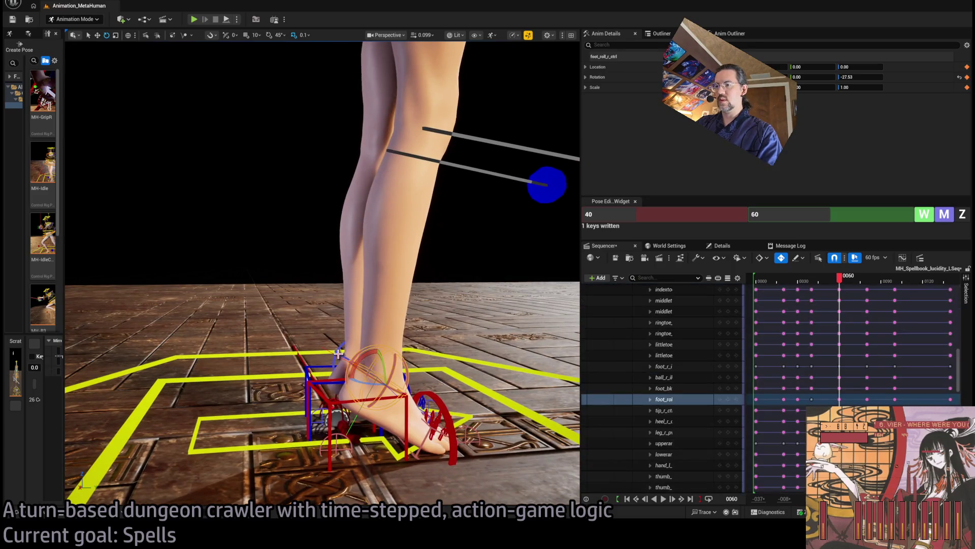
Roll the foot and lower the character's body control at frame 60
{"action": "left_click_drag", "start_coordinate": [359, 336], "coordinate": [356, 338]}
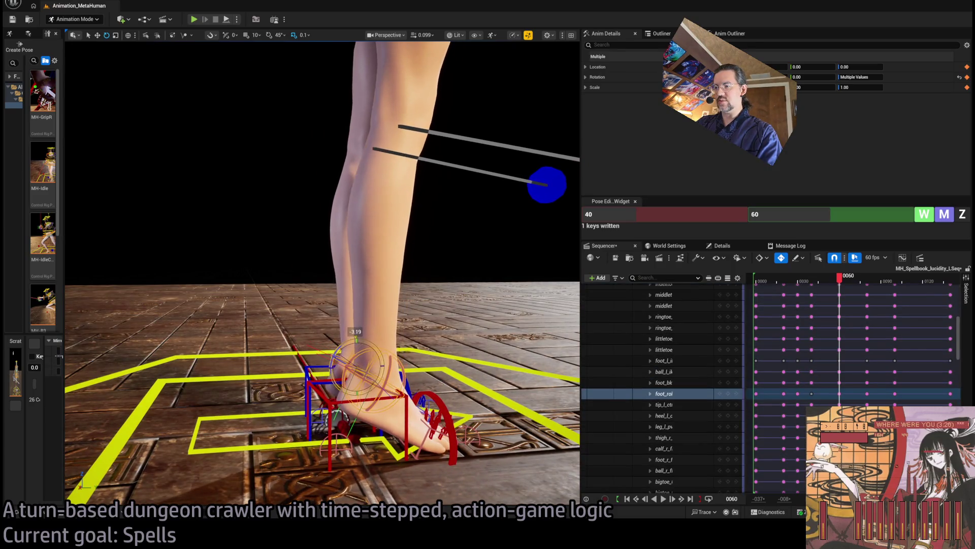
{"action": "scroll", "coordinate": [384, 354], "scroll_direction": "down", "scroll_amount": 5}
{"action": "left_click", "coordinate": [500, 407]}
{"action": "left_click_drag", "start_coordinate": [500, 407], "coordinate": [393, 296]}
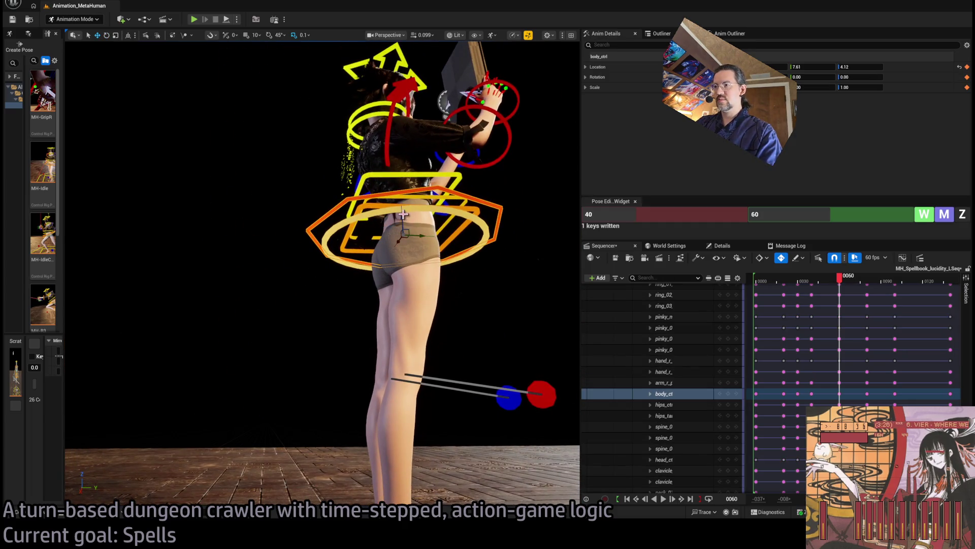
{"action": "left_click_drag", "start_coordinate": [403, 217], "coordinate": [394, 219]}
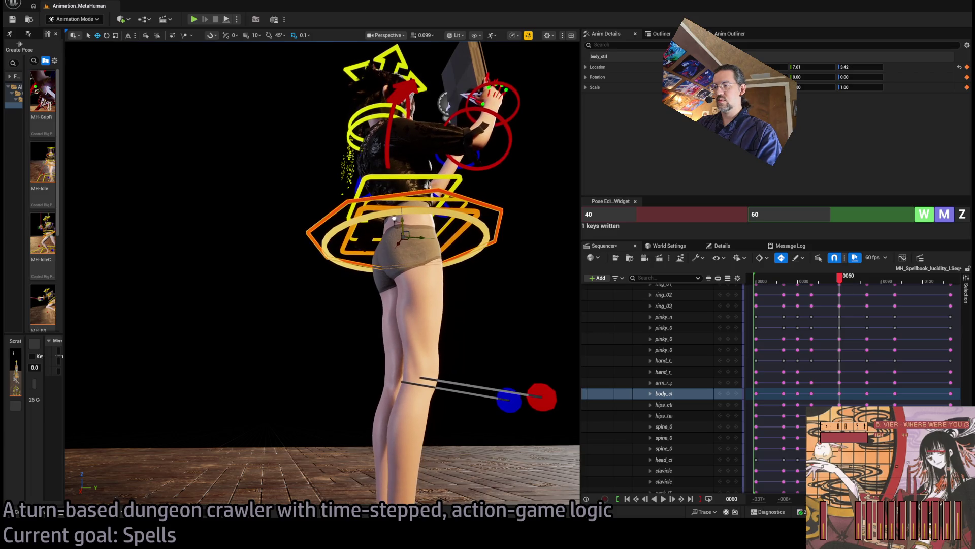
Play back the lowered pose from frame 63 through to frame 99
{"action": "left_click_drag", "start_coordinate": [839, 278], "coordinate": [868, 282]}
{"action": "key", "text": "space"}
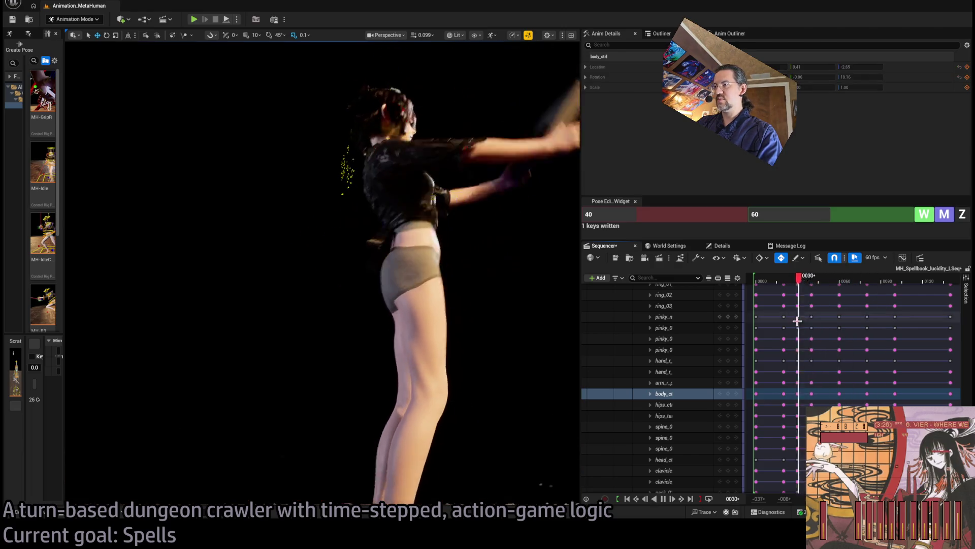
{"action": "key", "text": "space"}
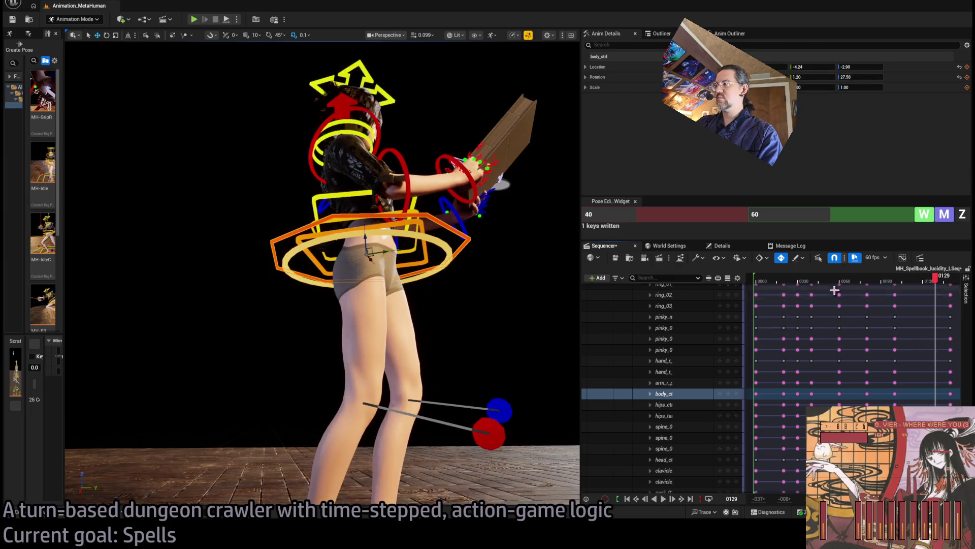
{"action": "left_click_drag", "start_coordinate": [868, 279], "coordinate": [872, 283]}
{"action": "key", "text": "space"}
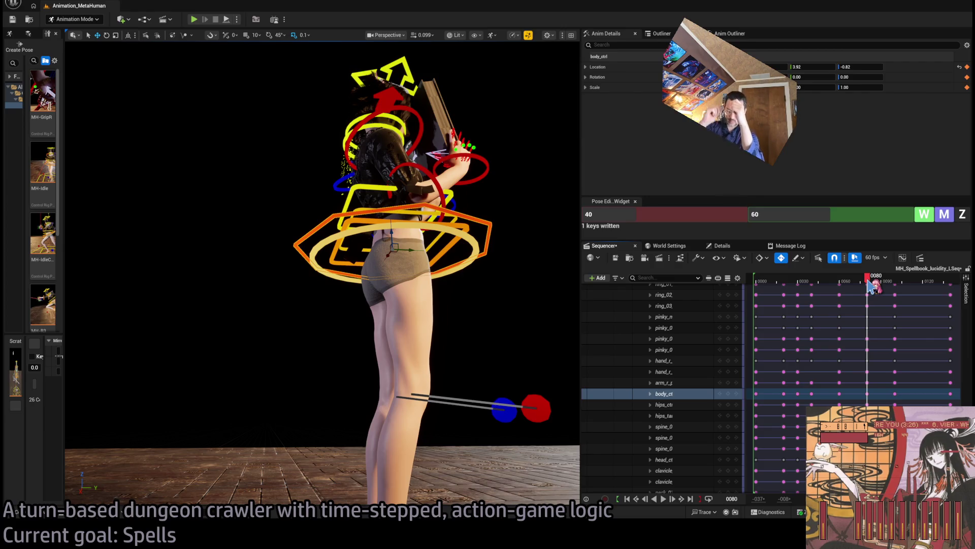
{"action": "left_click_drag", "start_coordinate": [869, 283], "coordinate": [900, 288]}
At frame 100, shift the body to settle the lean and roll the left foot further
{"action": "left_click_drag", "start_coordinate": [447, 213], "coordinate": [474, 174]}
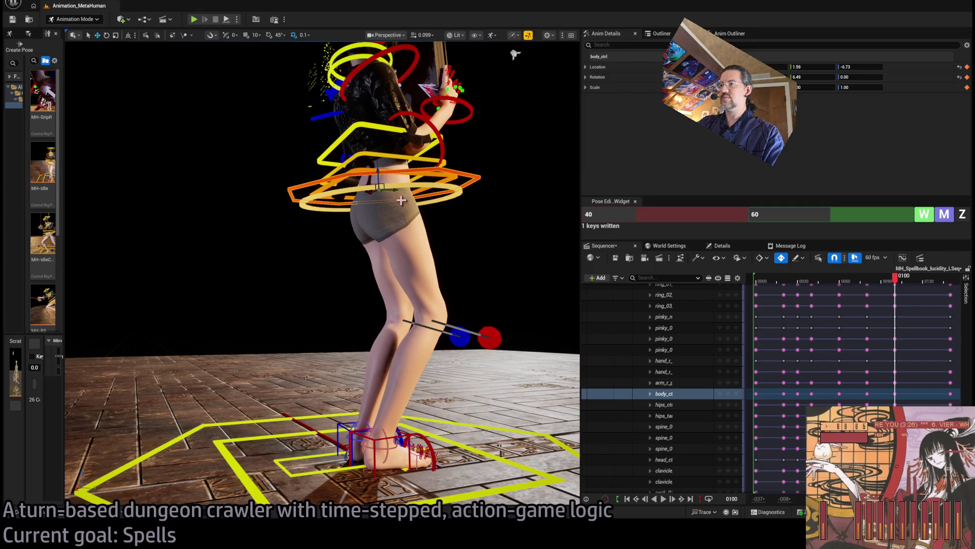
{"action": "left_click_drag", "start_coordinate": [380, 169], "coordinate": [366, 166]}
{"action": "left_click_drag", "start_coordinate": [515, 53], "coordinate": [194, 199]}
{"action": "left_click", "coordinate": [360, 292]}
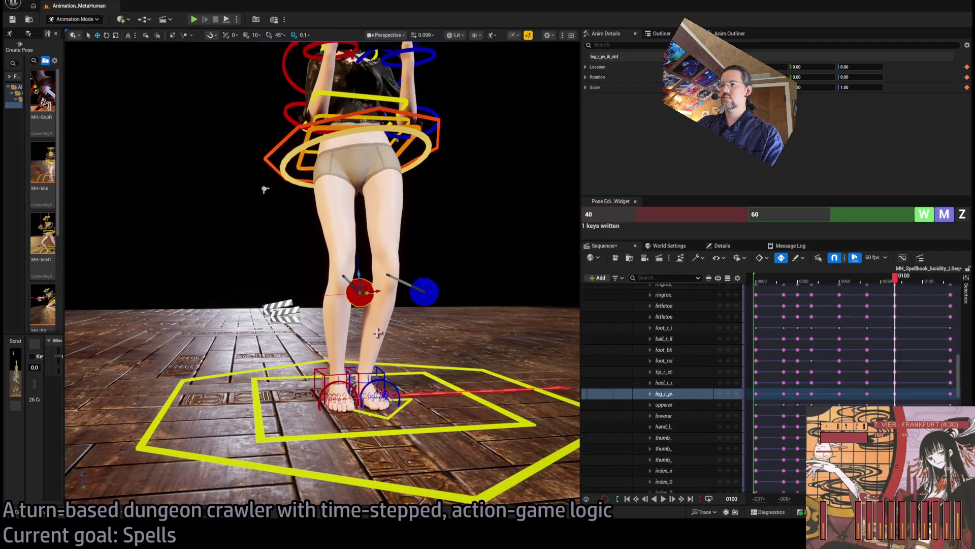
{"action": "mouse_move", "coordinate": [377, 303]}
{"action": "left_mouse_down"}
{"action": "mouse_move", "coordinate": [389, 165]}
{"action": "mouse_move", "coordinate": [397, 274]}
{"action": "mouse_move", "coordinate": [362, 243]}
{"action": "left_mouse_up"}
{"action": "left_click", "coordinate": [359, 241]}
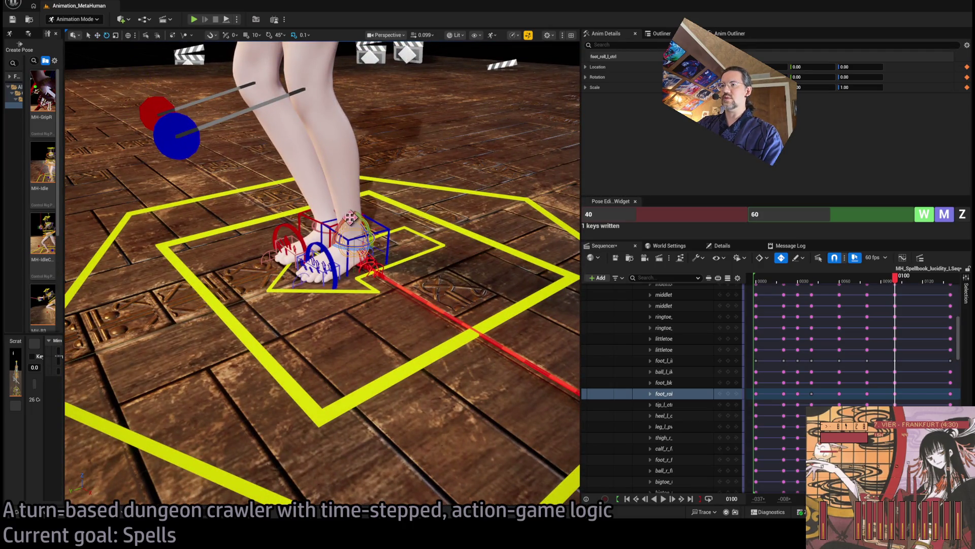
{"action": "mouse_move", "coordinate": [346, 203]}
{"action": "left_mouse_down"}
{"action": "mouse_move", "coordinate": [470, 93]}
{"action": "mouse_move", "coordinate": [424, 204]}
{"action": "left_mouse_up"}
{"action": "left_click", "coordinate": [455, 197]}
{"action": "key", "text": "f"}
{"action": "left_click_drag", "start_coordinate": [373, 232], "coordinate": [372, 233]}
Scrub back through frames 101, 82 and 35 to the start to review the motion
{"action": "mouse_move", "coordinate": [895, 277]}
{"action": "left_mouse_down"}
{"action": "mouse_move", "coordinate": [865, 278]}
{"action": "mouse_move", "coordinate": [898, 286]}
{"action": "left_mouse_up"}
{"action": "left_click", "coordinate": [897, 276]}
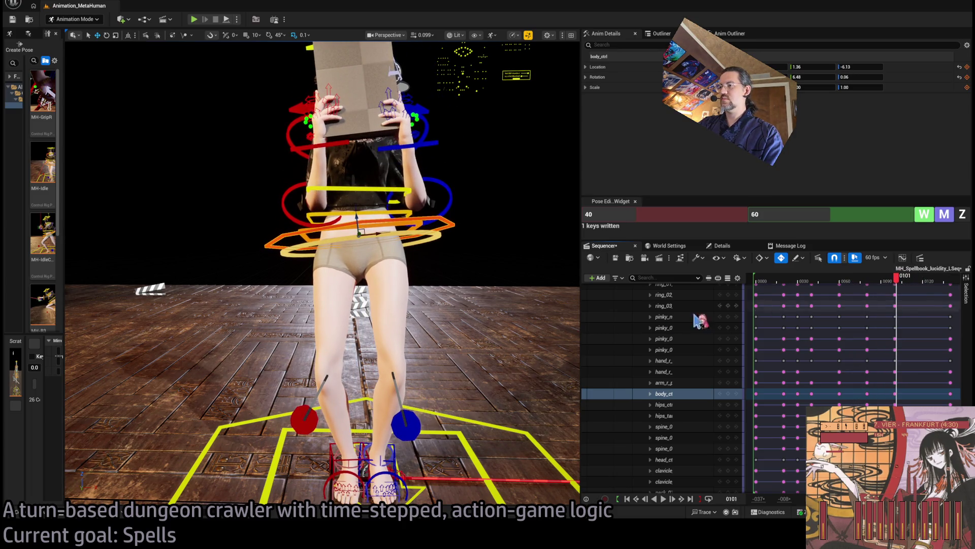
{"action": "mouse_move", "coordinate": [897, 277]}
{"action": "left_mouse_down"}
{"action": "mouse_move", "coordinate": [940, 278]}
{"action": "mouse_move", "coordinate": [870, 278]}
{"action": "left_mouse_up"}
{"action": "left_click", "coordinate": [804, 279]}
{"action": "left_click_drag", "start_coordinate": [305, 254], "coordinate": [127, 254]}
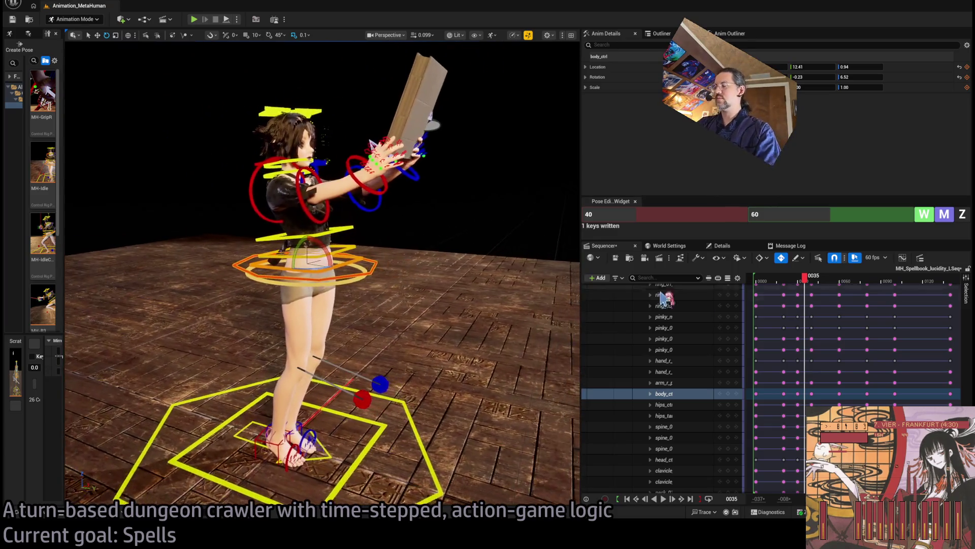
{"action": "left_click", "coordinate": [758, 279]}
{"action": "left_click_drag", "start_coordinate": [758, 279], "coordinate": [758, 279]}
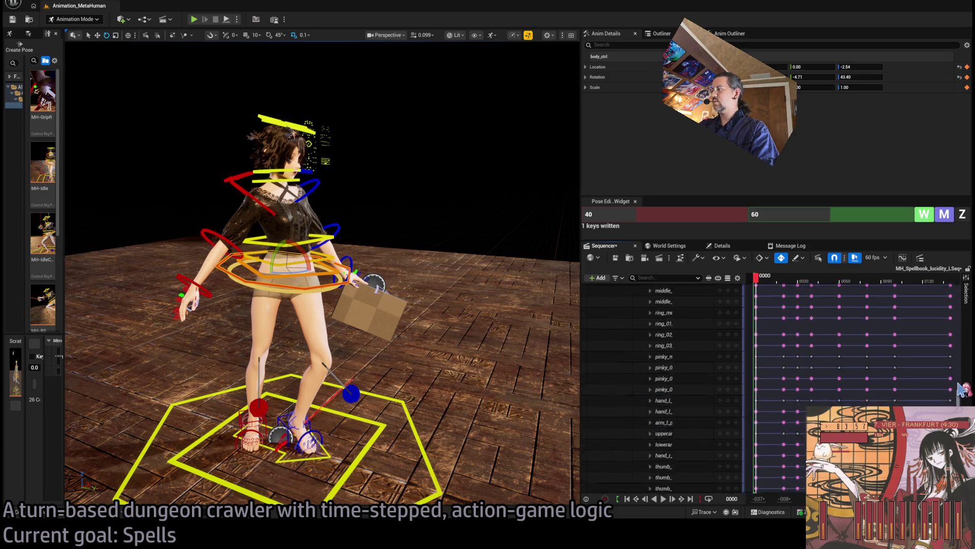
Collapse the control rig rows, replay the animation, and stop at frame 100
{"action": "left_click", "coordinate": [647, 388]}
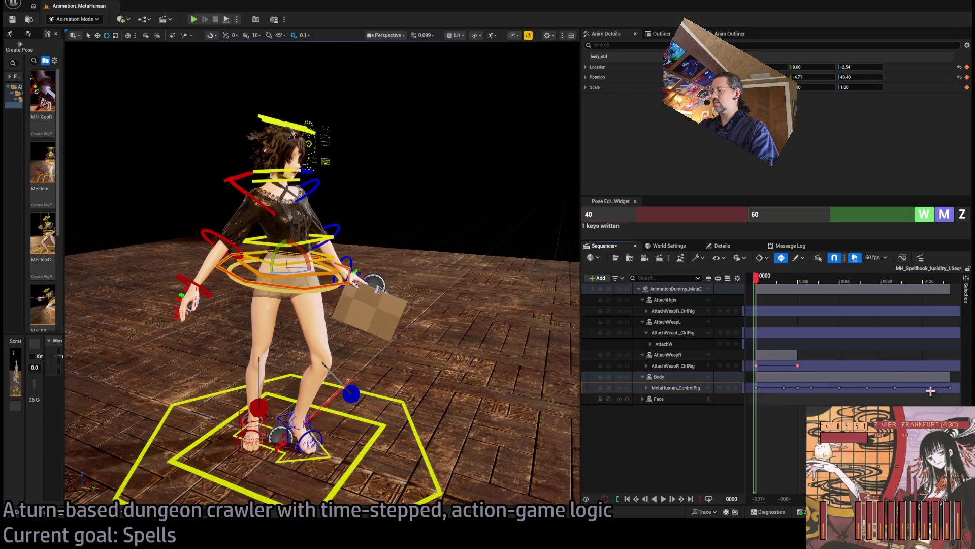
{"action": "left_click_drag", "start_coordinate": [914, 279], "coordinate": [927, 283]}
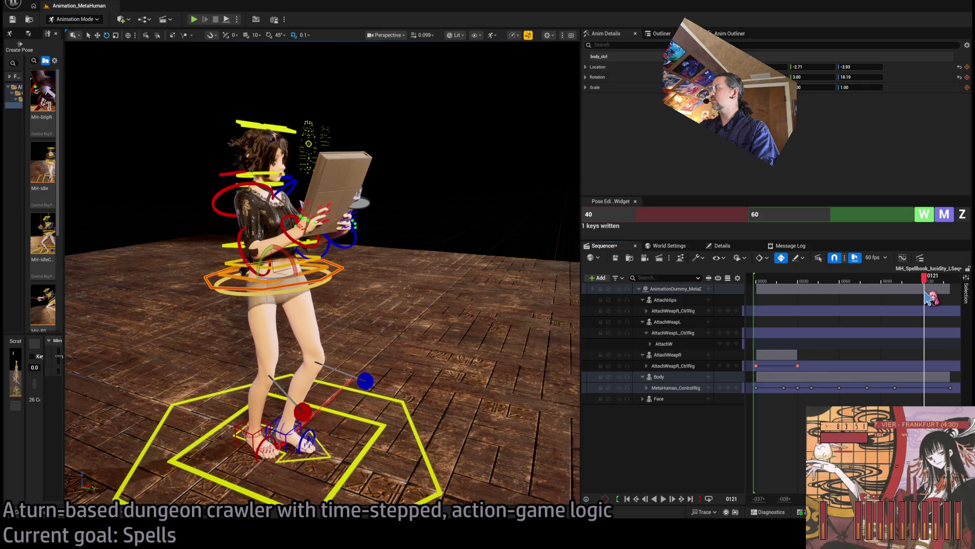
{"action": "key", "text": "Left"}
{"action": "key", "text": "Left"}
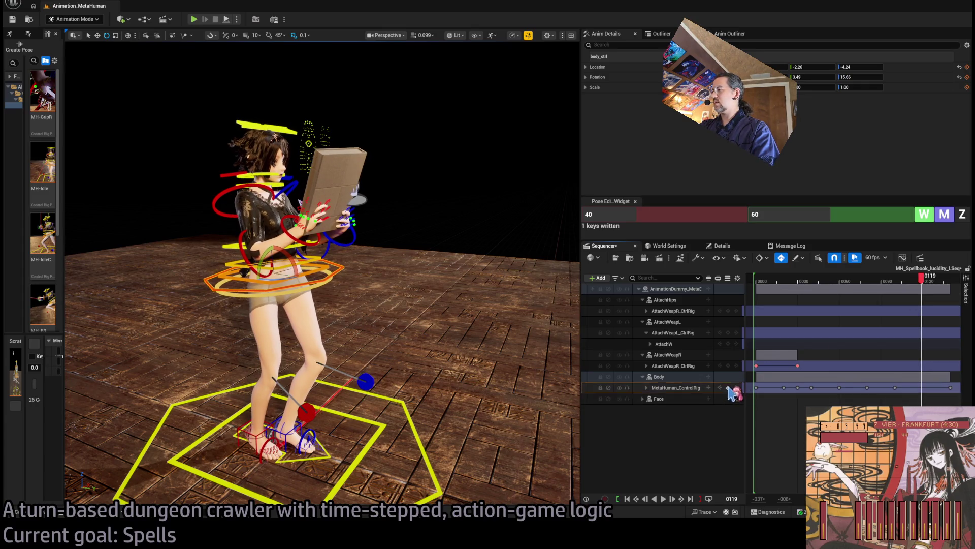
{"action": "left_click_drag", "start_coordinate": [796, 386], "coordinate": [799, 386]}
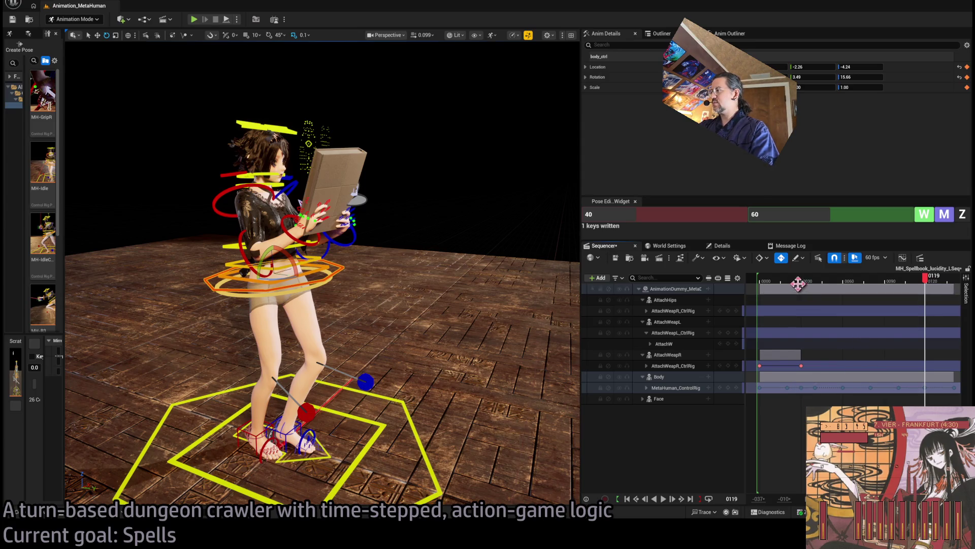
{"action": "left_click_drag", "start_coordinate": [797, 279], "coordinate": [760, 279]}
{"action": "key", "text": "space"}
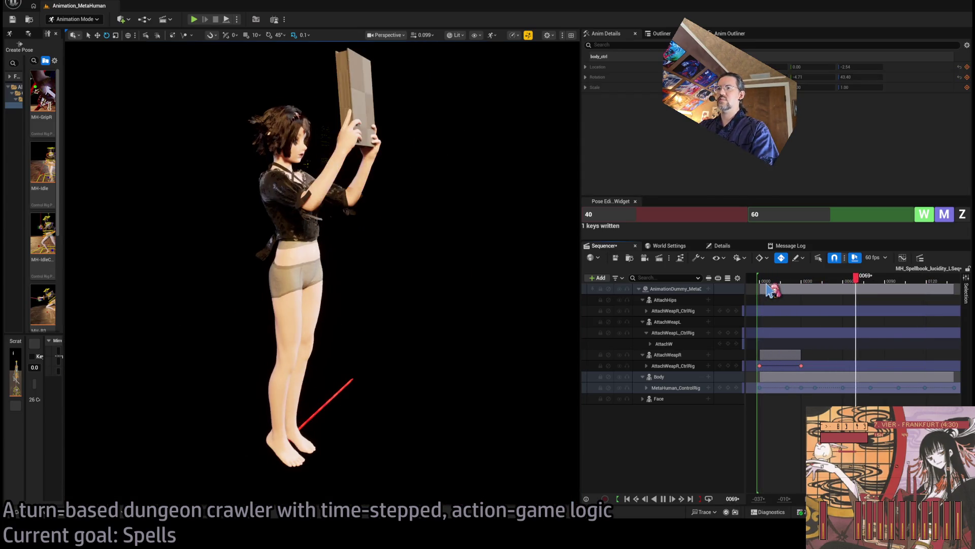
{"action": "mouse_move", "coordinate": [868, 284]}
{"action": "left_mouse_down"}
{"action": "mouse_move", "coordinate": [904, 299]}
{"action": "mouse_move", "coordinate": [837, 288]}
{"action": "left_mouse_up"}
{"action": "key", "text": "space"}
{"action": "left_click", "coordinate": [880, 287]}
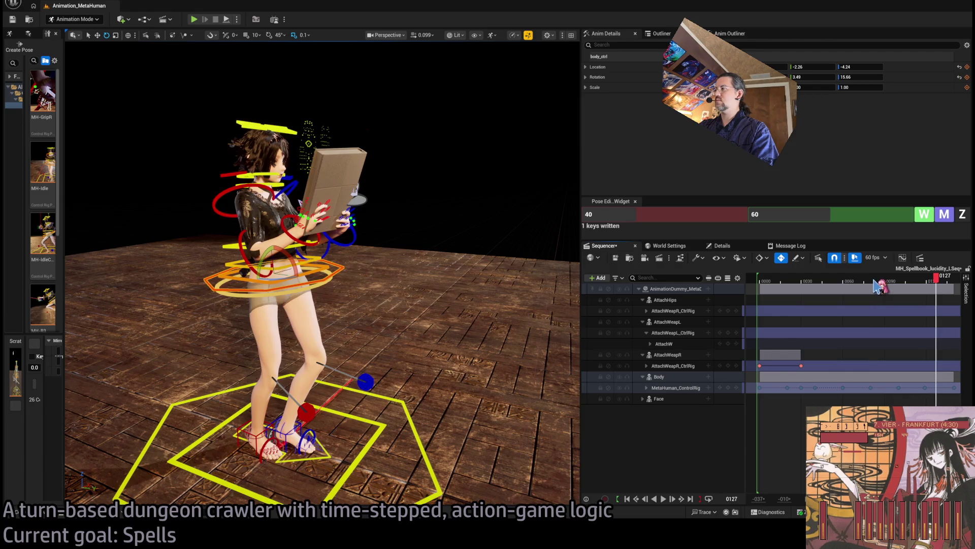
{"action": "left_click", "coordinate": [900, 289]}
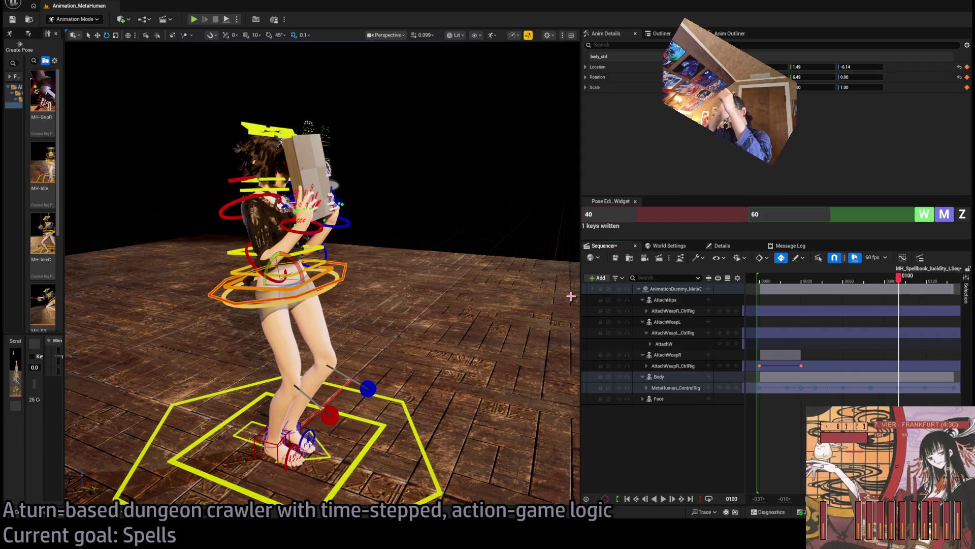
Rotate and tilt the head control at frame 100 so she looks at the book
{"action": "left_click_drag", "start_coordinate": [192, 197], "coordinate": [319, 154]}
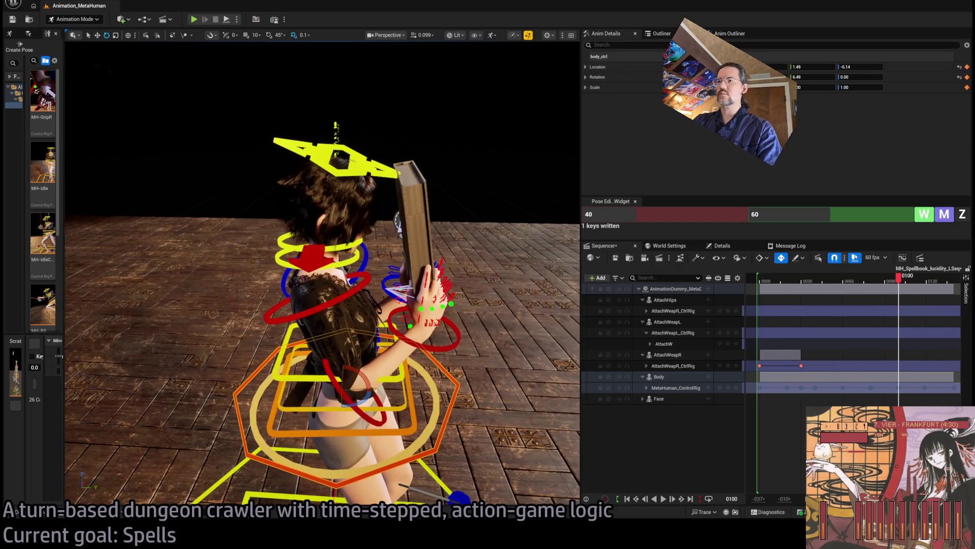
{"action": "left_click", "coordinate": [346, 215]}
{"action": "left_click_drag", "start_coordinate": [343, 227], "coordinate": [321, 193]}
{"action": "mouse_move", "coordinate": [356, 254]}
{"action": "left_mouse_down"}
{"action": "mouse_move", "coordinate": [447, 254]}
{"action": "mouse_move", "coordinate": [346, 234]}
{"action": "mouse_move", "coordinate": [161, 56]}
{"action": "left_mouse_up"}
{"action": "mouse_move", "coordinate": [417, 173]}
{"action": "left_mouse_down"}
{"action": "mouse_move", "coordinate": [452, 184]}
{"action": "mouse_move", "coordinate": [444, 175]}
{"action": "mouse_move", "coordinate": [444, 189]}
{"action": "left_mouse_up"}
{"action": "mouse_move", "coordinate": [891, 274]}
{"action": "left_mouse_down"}
{"action": "mouse_move", "coordinate": [892, 283]}
{"action": "mouse_move", "coordinate": [882, 284]}
{"action": "mouse_move", "coordinate": [930, 283]}
{"action": "left_mouse_up"}
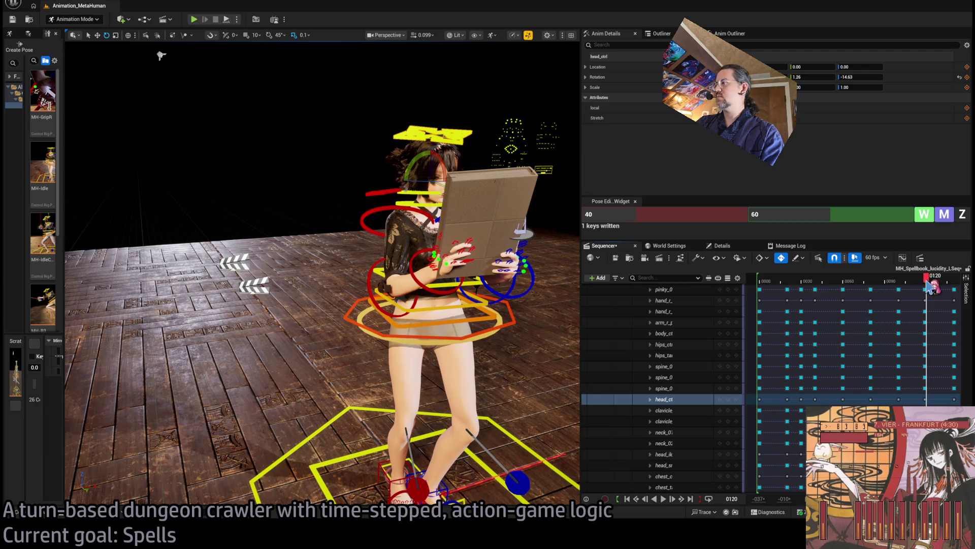
{"action": "key", "text": "space"}
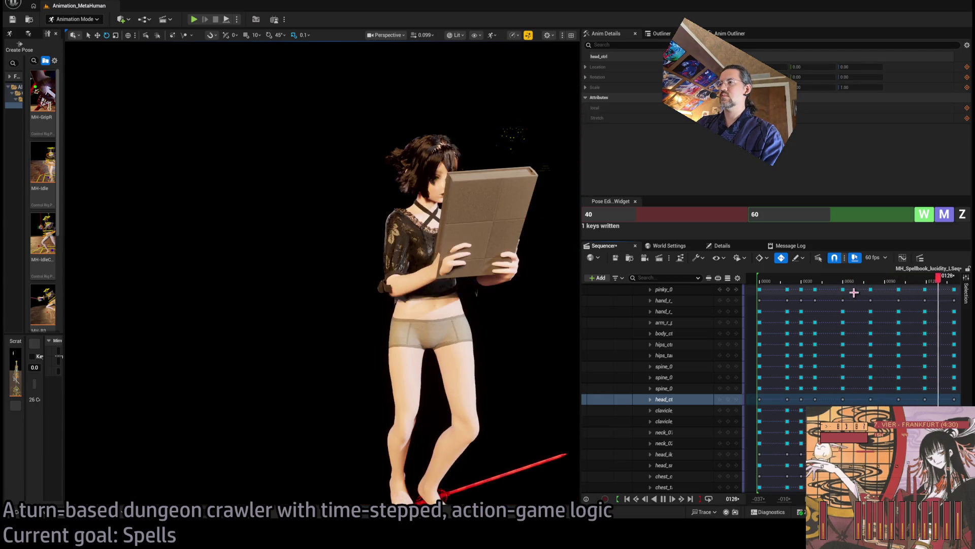
{"action": "key", "text": "space"}
{"action": "mouse_move", "coordinate": [915, 278]}
{"action": "left_mouse_down"}
{"action": "mouse_move", "coordinate": [884, 280]}
{"action": "mouse_move", "coordinate": [958, 286]}
{"action": "mouse_move", "coordinate": [867, 299]}
{"action": "left_mouse_up"}
{"action": "left_click_drag", "start_coordinate": [864, 292], "coordinate": [937, 288]}
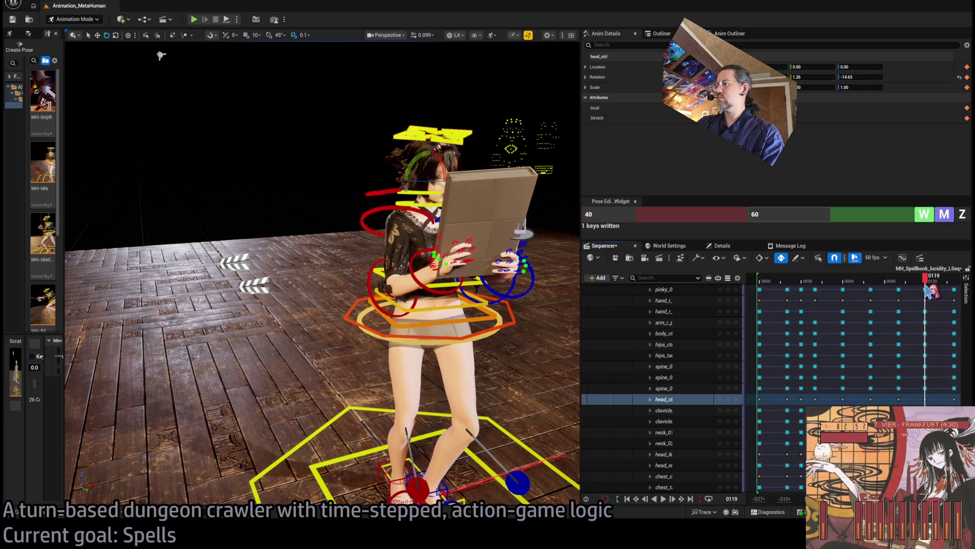
{"action": "left_click_drag", "start_coordinate": [325, 274], "coordinate": [183, 277]}
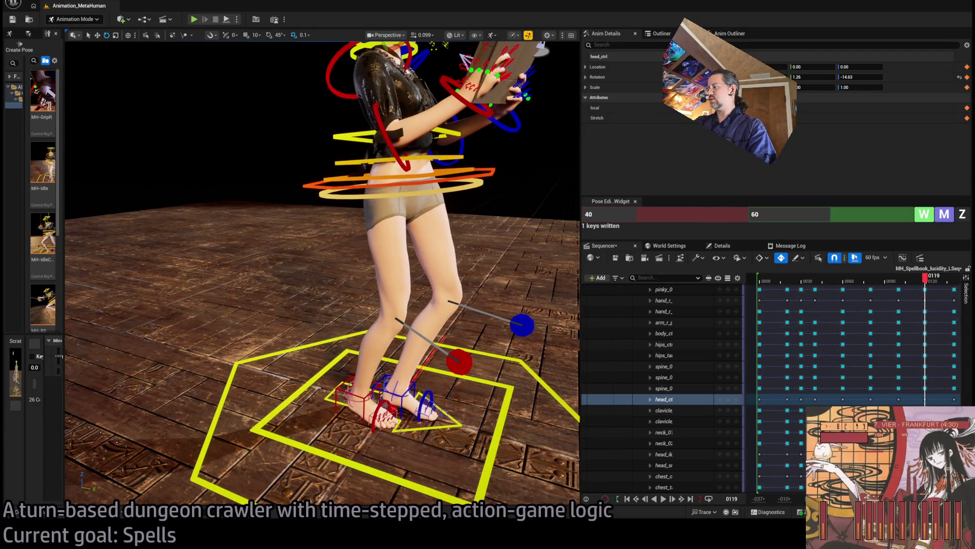
{"action": "scroll", "coordinate": [927, 359], "scroll_direction": "up", "scroll_amount": 4}
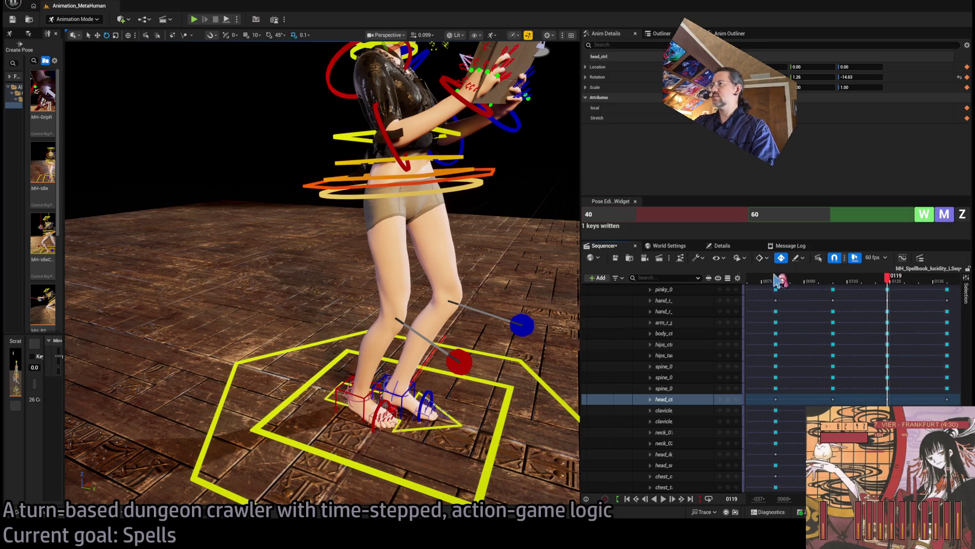
{"action": "mouse_move", "coordinate": [898, 285]}
{"action": "left_mouse_down"}
{"action": "mouse_move", "coordinate": [858, 287]}
{"action": "mouse_move", "coordinate": [947, 289]}
{"action": "mouse_move", "coordinate": [833, 305]}
{"action": "mouse_move", "coordinate": [895, 305]}
{"action": "left_mouse_up"}
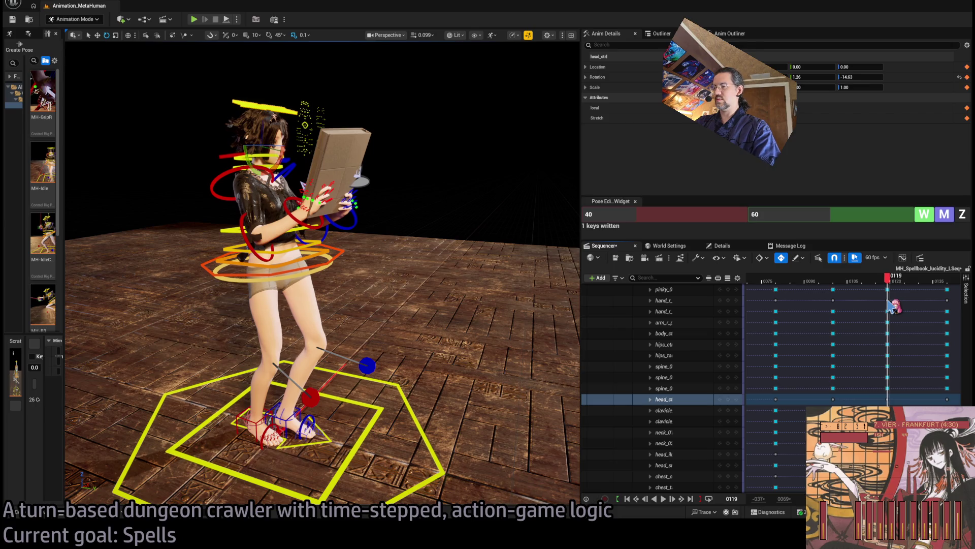
{"action": "key", "text": "Left"}
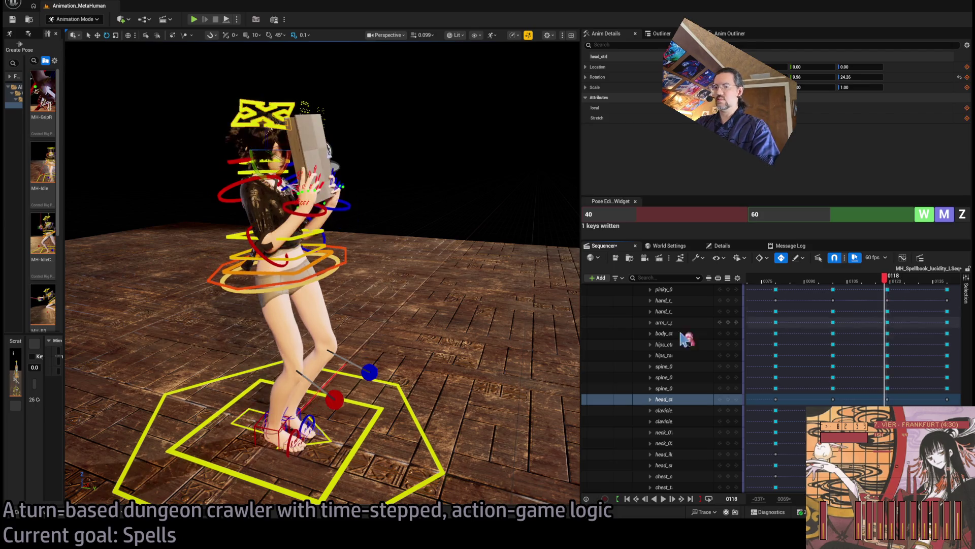
{"action": "mouse_move", "coordinate": [888, 283]}
{"action": "left_mouse_down"}
{"action": "mouse_move", "coordinate": [960, 289]}
{"action": "mouse_move", "coordinate": [893, 296]}
{"action": "mouse_move", "coordinate": [952, 297]}
{"action": "mouse_move", "coordinate": [883, 293]}
{"action": "left_mouse_up"}
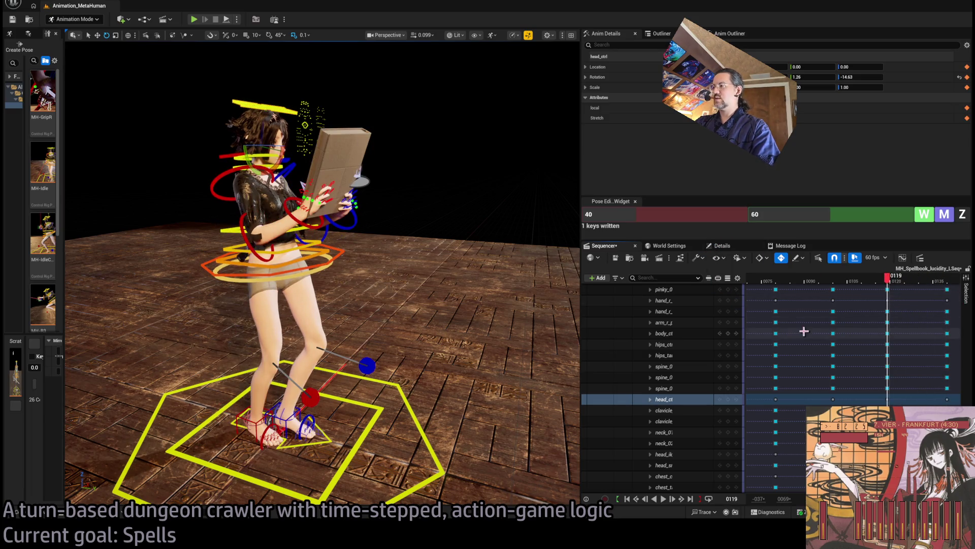
{"action": "scroll", "coordinate": [653, 394], "scroll_direction": "up", "scroll_amount": 10}
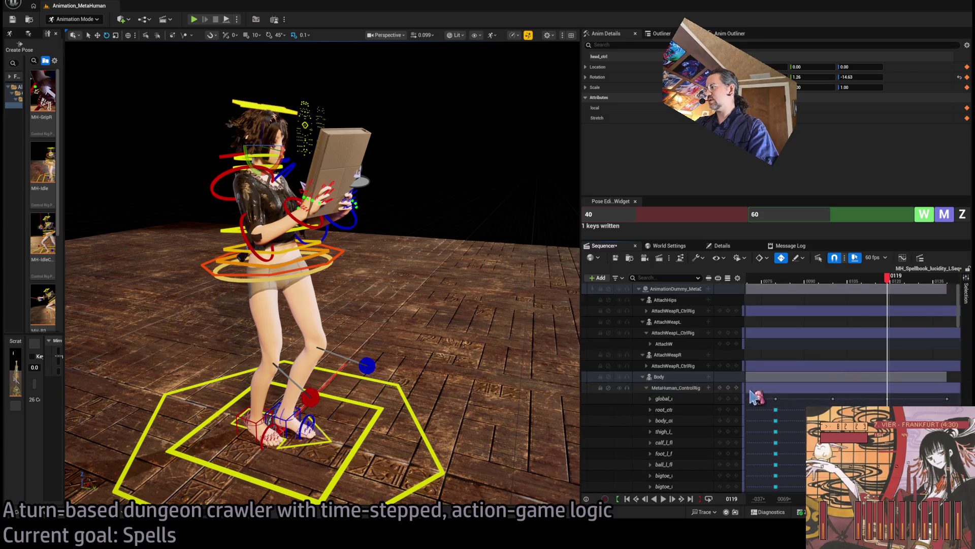
Move the hold key from frame 119 to 120 and set the Pose frames to 120/140
{"action": "left_click", "coordinate": [648, 388]}
{"action": "left_click_drag", "start_coordinate": [886, 390], "coordinate": [889, 401]}
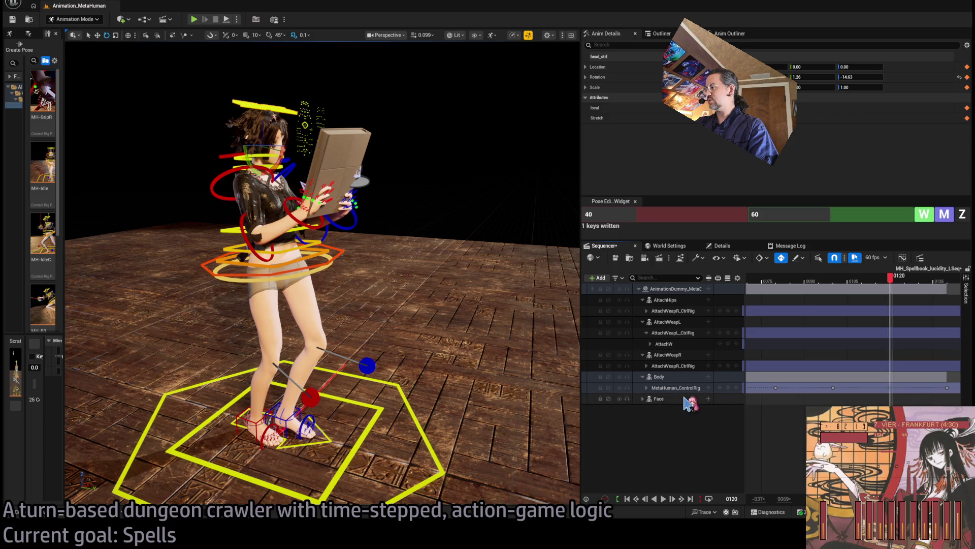
{"action": "left_click", "coordinate": [646, 387]}
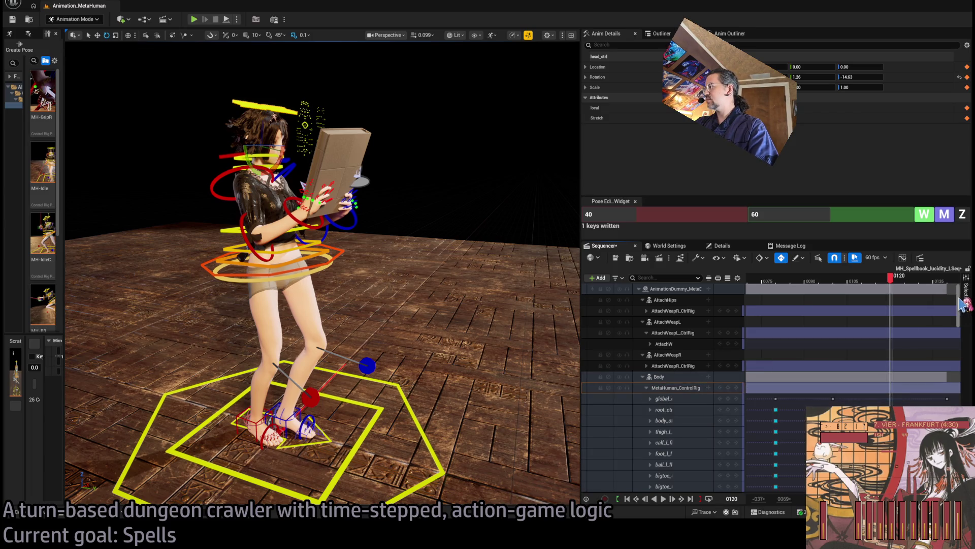
{"action": "scroll", "coordinate": [962, 303], "scroll_direction": "down", "scroll_amount": 10}
{"action": "left_click", "coordinate": [800, 216]}
{"action": "type", "text": "120"}
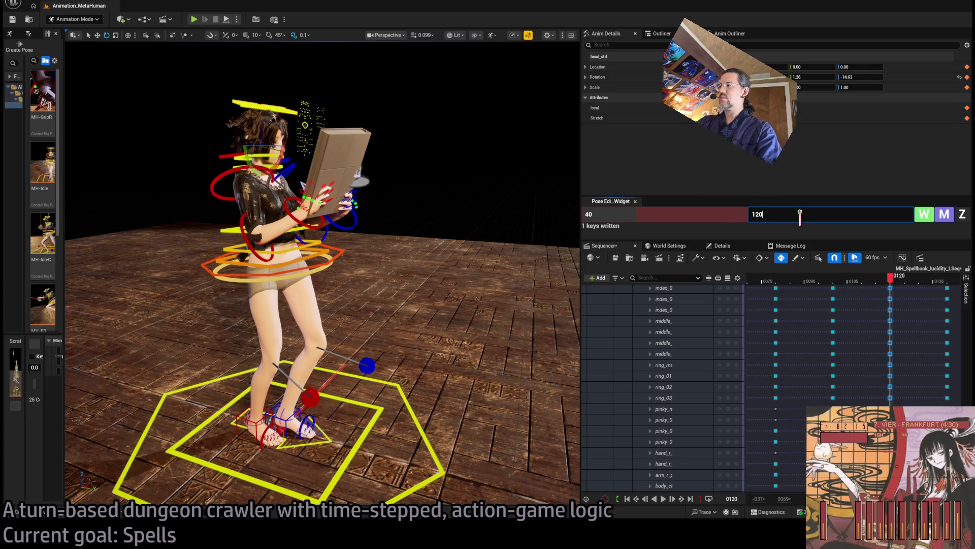
{"action": "left_click", "coordinate": [699, 215]}
{"action": "type", "text": "140"}
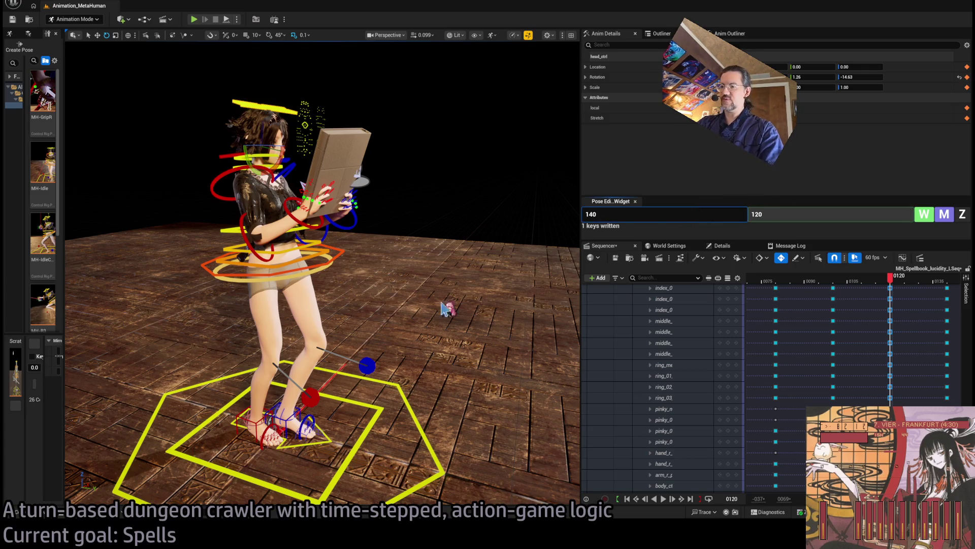
Zero and key the right foot IK control at frame 120, then roll the right foot
{"action": "left_click", "coordinate": [254, 423]}
{"action": "left_click", "coordinate": [962, 214]}
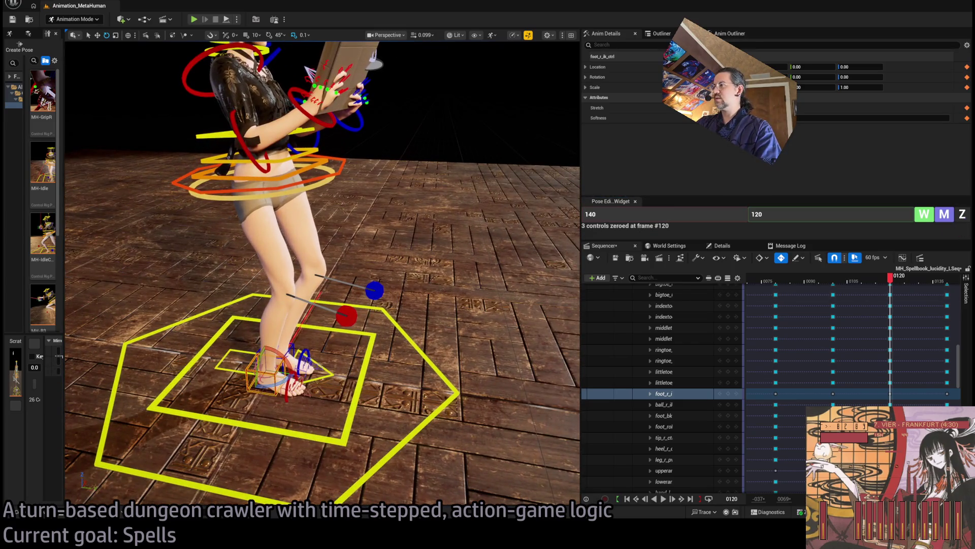
{"action": "left_click", "coordinate": [926, 214]}
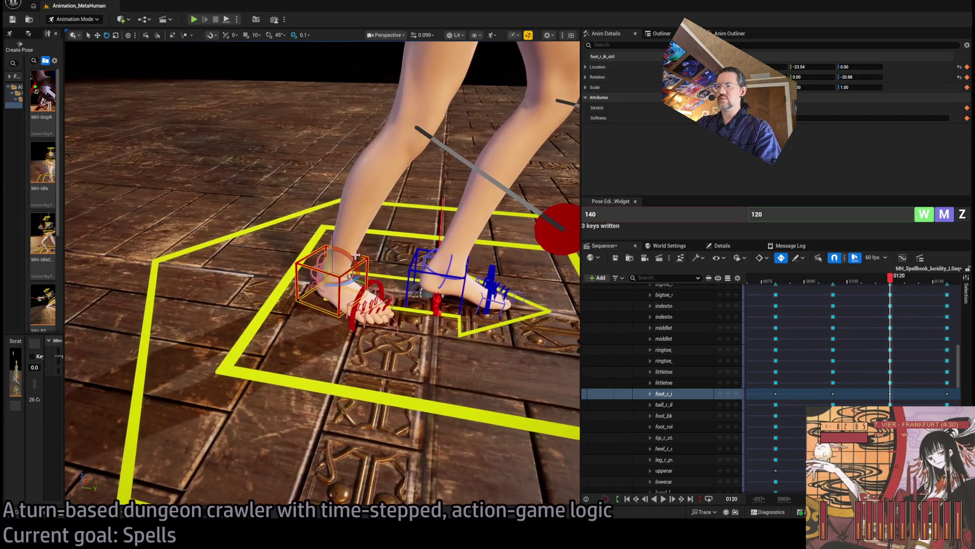
{"action": "left_click", "coordinate": [324, 261]}
{"action": "left_click_drag", "start_coordinate": [330, 254], "coordinate": [350, 259]}
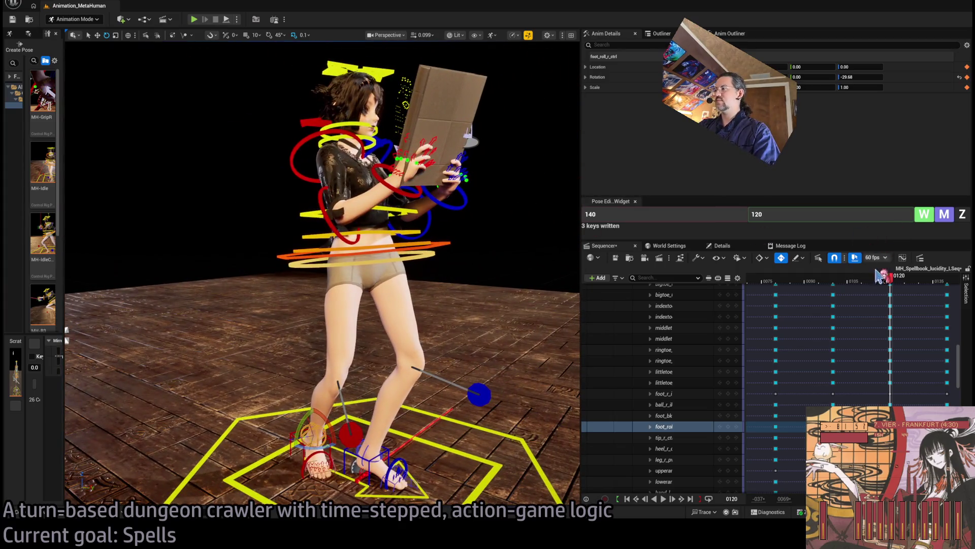
Zero the hips rotation at frame 120 and twist the upper body further
{"action": "mouse_move", "coordinate": [889, 277]}
{"action": "left_mouse_down"}
{"action": "mouse_move", "coordinate": [857, 280]}
{"action": "mouse_move", "coordinate": [934, 277]}
{"action": "mouse_move", "coordinate": [893, 279]}
{"action": "left_mouse_up"}
{"action": "left_click_drag", "start_coordinate": [447, 203], "coordinate": [447, 162]}
{"action": "left_click", "coordinate": [396, 161]}
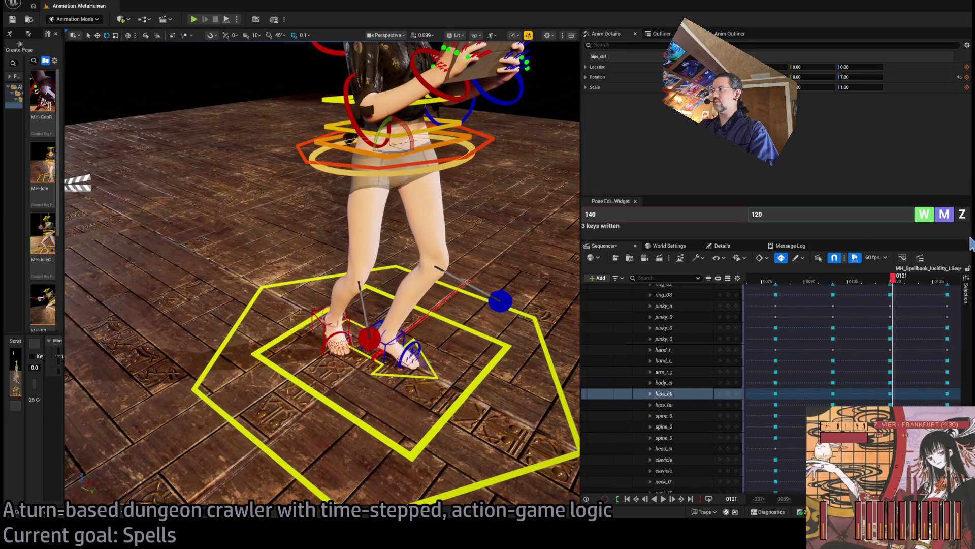
{"action": "left_click", "coordinate": [890, 275]}
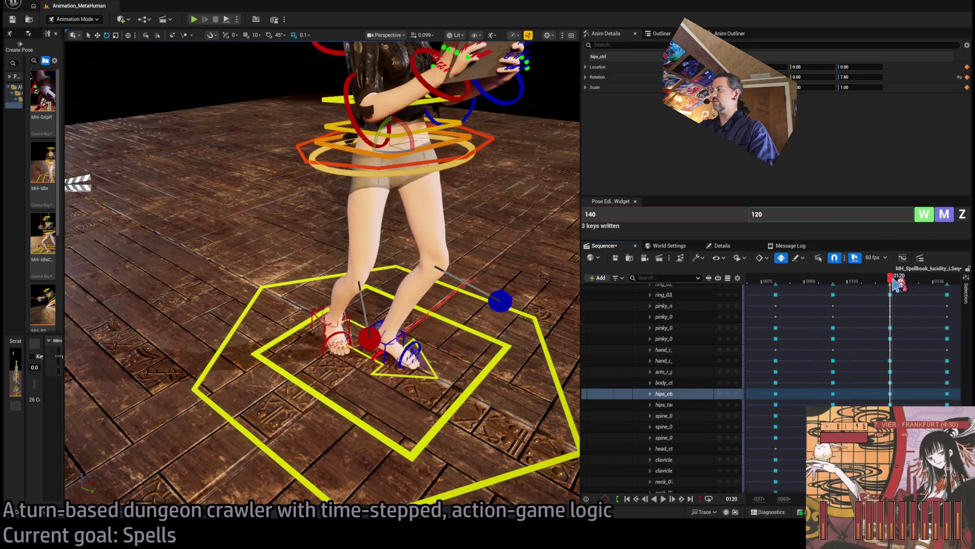
{"action": "left_click", "coordinate": [961, 215]}
{"action": "left_click", "coordinate": [448, 161]}
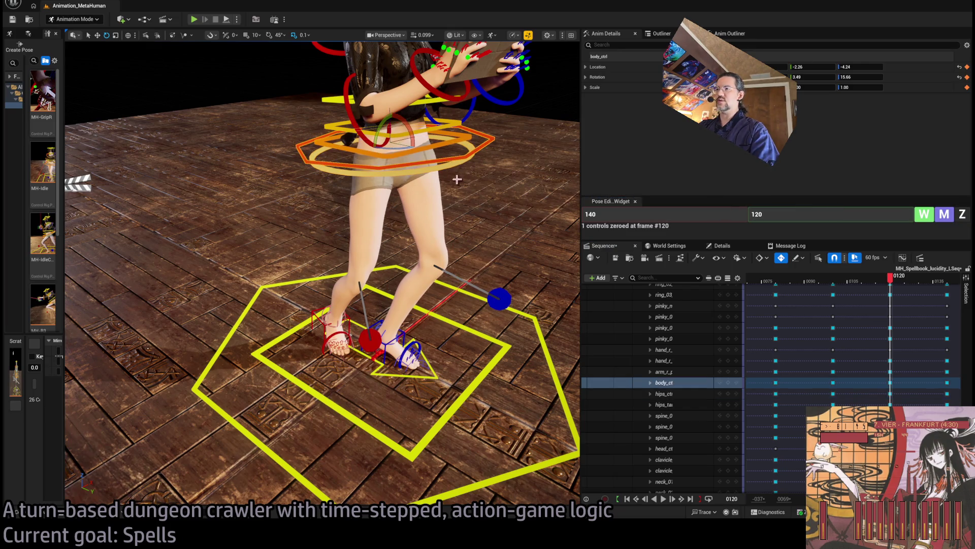
{"action": "left_click_drag", "start_coordinate": [403, 148], "coordinate": [442, 148]}
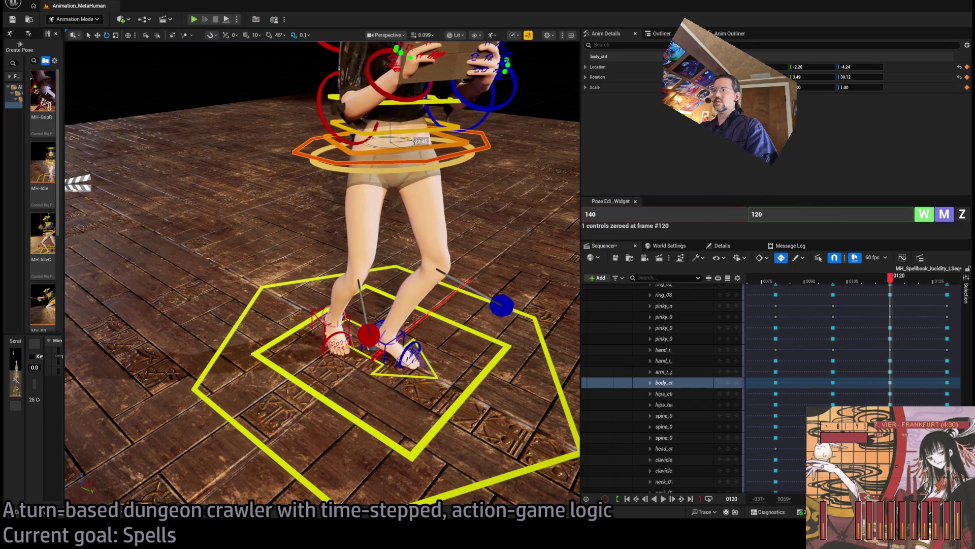
Scrub frames 101 to 123 to check the new pose
{"action": "left_click", "coordinate": [836, 278]}
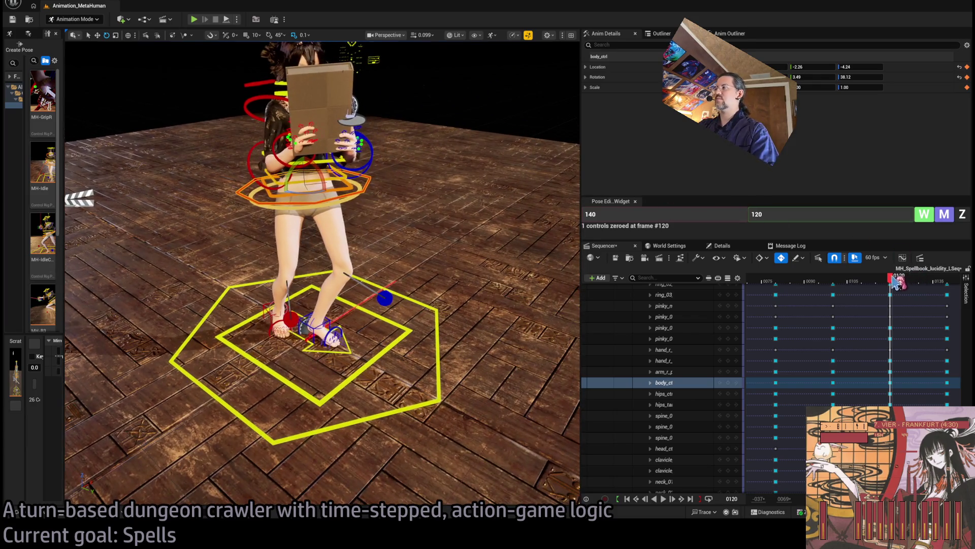
{"action": "left_click_drag", "start_coordinate": [856, 286], "coordinate": [953, 297]}
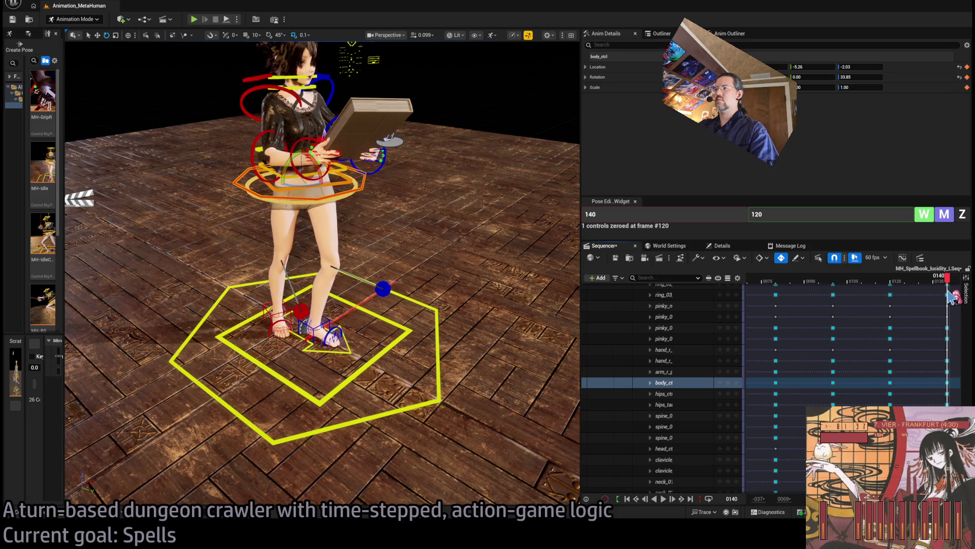
{"action": "mouse_move", "coordinate": [457, 229]}
{"action": "left_mouse_down"}
{"action": "mouse_move", "coordinate": [450, 300]}
{"action": "mouse_move", "coordinate": [431, 342]}
{"action": "left_mouse_up"}
{"action": "scroll", "coordinate": [853, 346], "scroll_direction": "up", "scroll_amount": 3}
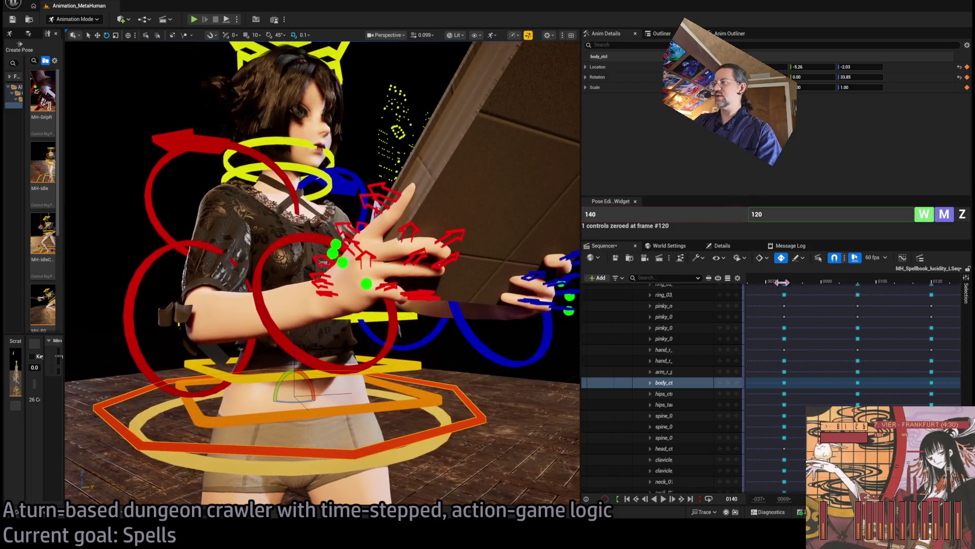
{"action": "left_click_drag", "start_coordinate": [941, 278], "coordinate": [932, 279]}
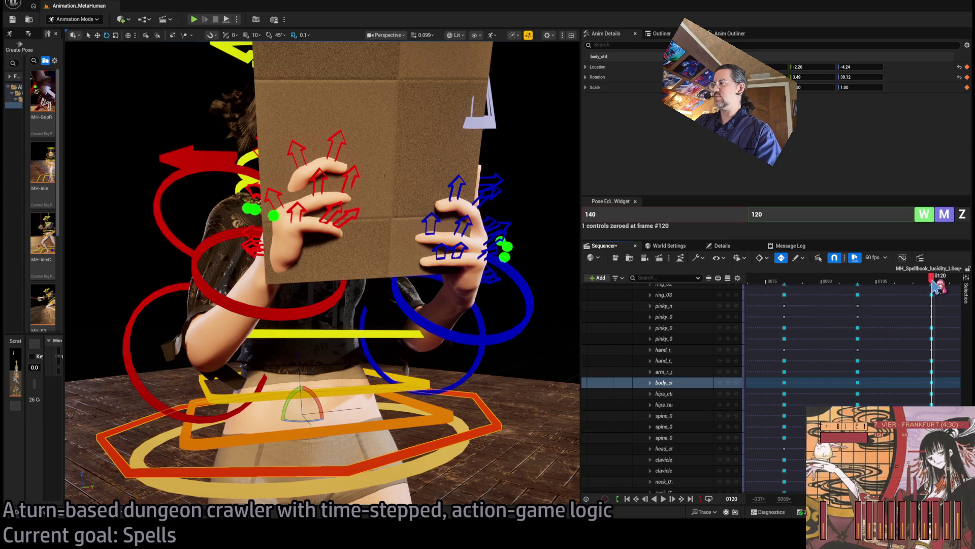
{"action": "mouse_move", "coordinate": [282, 326]}
{"action": "left_mouse_down"}
{"action": "mouse_move", "coordinate": [297, 320]}
{"action": "mouse_move", "coordinate": [282, 326]}
{"action": "left_mouse_up"}
{"action": "left_click", "coordinate": [282, 325]}
{"action": "left_click_drag", "start_coordinate": [76, 148], "coordinate": [79, 148]}
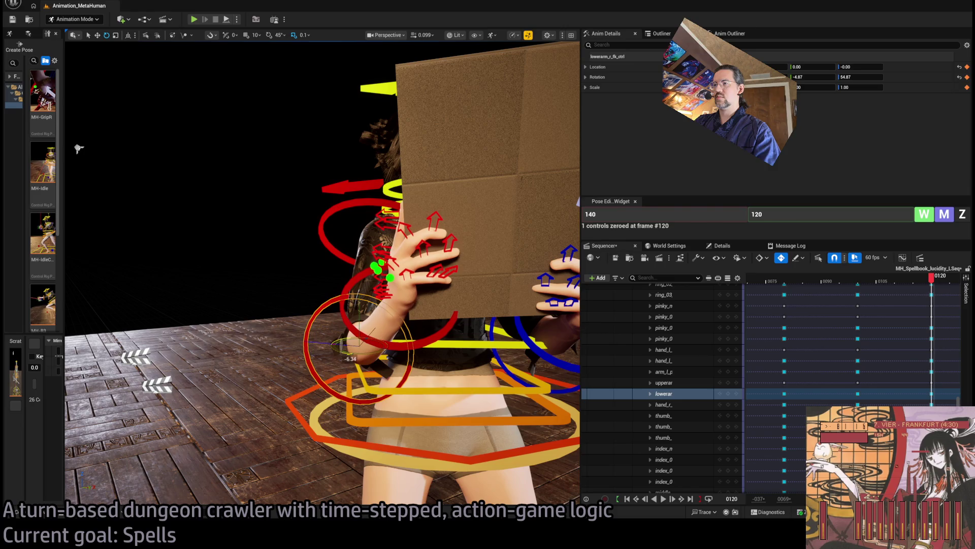
{"action": "mouse_move", "coordinate": [79, 148]}
{"action": "left_mouse_down"}
{"action": "mouse_move", "coordinate": [145, 144]}
{"action": "mouse_move", "coordinate": [276, 278]}
{"action": "left_mouse_up"}
{"action": "left_click", "coordinate": [276, 278]}
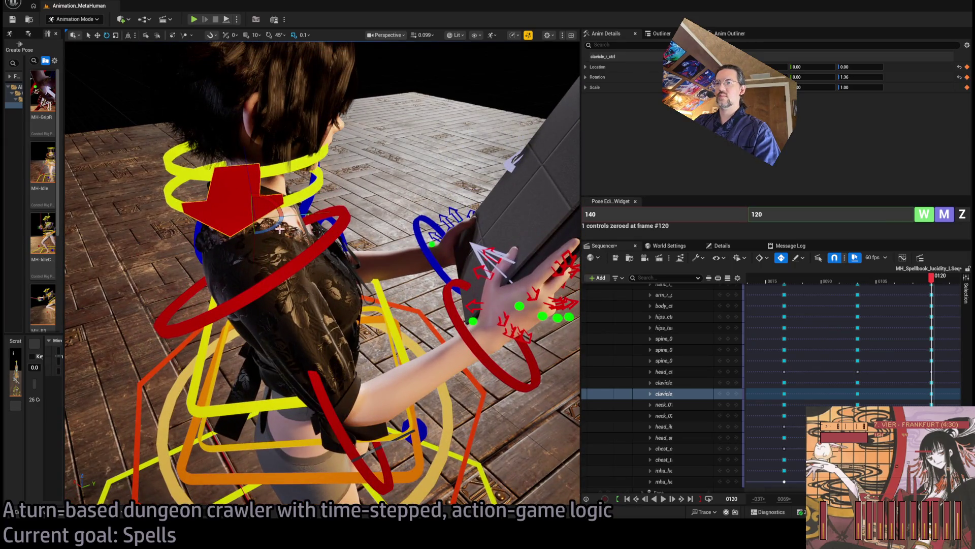
{"action": "mouse_move", "coordinate": [932, 278]}
{"action": "left_mouse_down"}
{"action": "mouse_move", "coordinate": [857, 282]}
{"action": "mouse_move", "coordinate": [891, 281]}
{"action": "left_mouse_up"}
{"action": "key", "text": "f"}
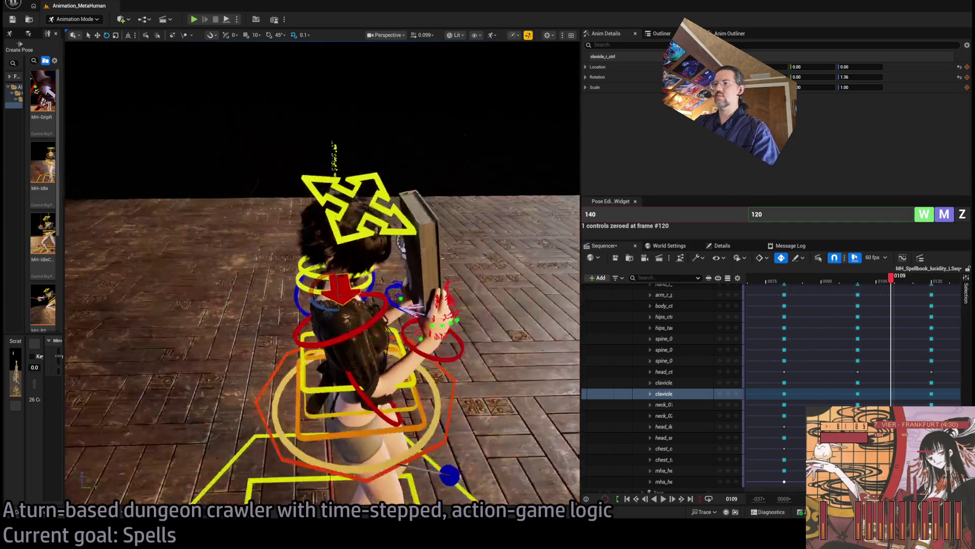
{"action": "left_click", "coordinate": [848, 279]}
{"action": "key", "text": "space"}
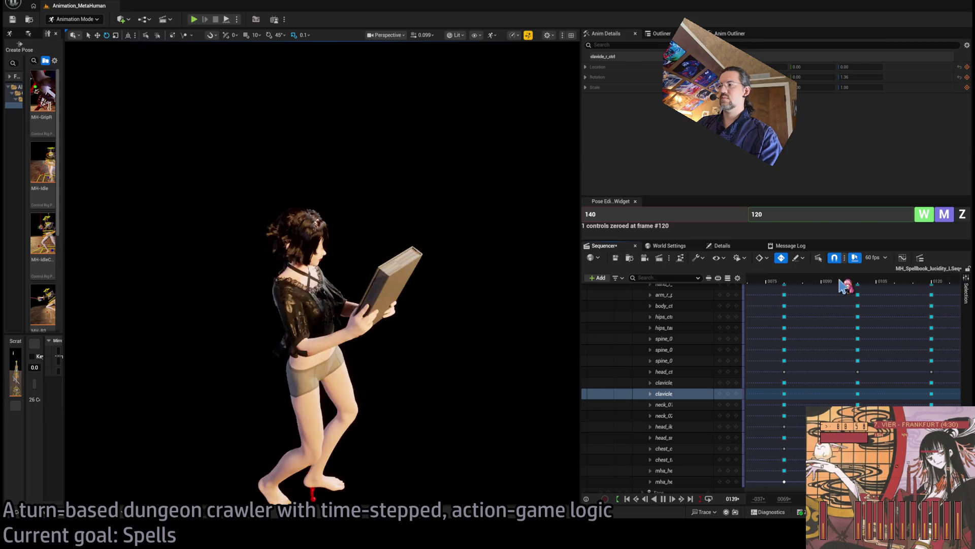
Move the body rig key from frame 100 to 110 and preview the retimed motion
{"action": "key", "text": "space"}
{"action": "mouse_move", "coordinate": [859, 281]}
{"action": "left_mouse_down"}
{"action": "mouse_move", "coordinate": [767, 283]}
{"action": "mouse_move", "coordinate": [863, 287]}
{"action": "left_mouse_up"}
{"action": "key", "text": "space"}
{"action": "scroll", "coordinate": [831, 356], "scroll_direction": "up", "scroll_amount": 5}
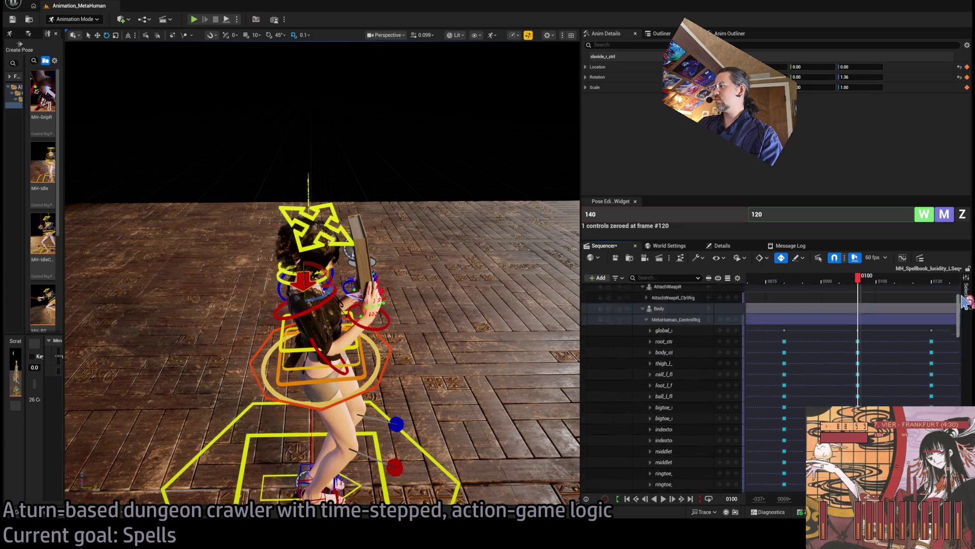
{"action": "double_click", "coordinate": [831, 390]}
{"action": "left_click_drag", "start_coordinate": [857, 387], "coordinate": [895, 390]}
{"action": "left_click", "coordinate": [768, 281]}
{"action": "key", "text": "space"}
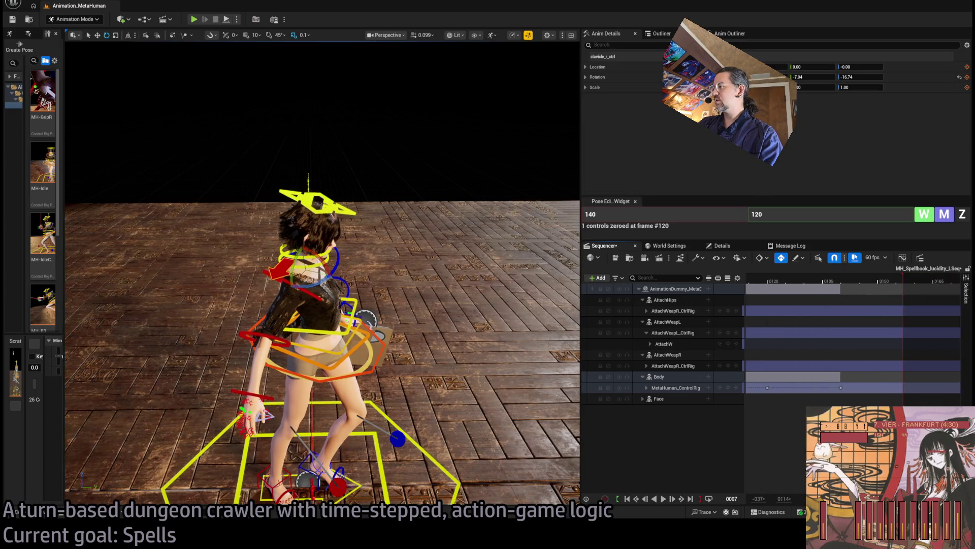
Move the body rig key from frame 121 to 130 and replay from the start
{"action": "left_click", "coordinate": [844, 290]}
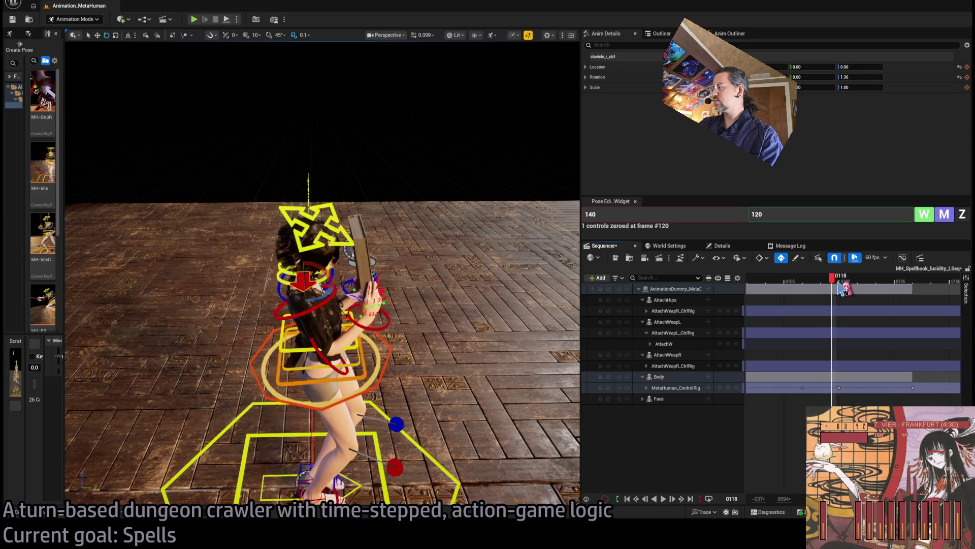
{"action": "left_click_drag", "start_coordinate": [844, 388], "coordinate": [878, 388]}
{"action": "key", "text": "space"}
{"action": "mouse_move", "coordinate": [771, 279]}
{"action": "left_mouse_down"}
{"action": "mouse_move", "coordinate": [810, 282]}
{"action": "mouse_move", "coordinate": [790, 282]}
{"action": "left_mouse_up"}
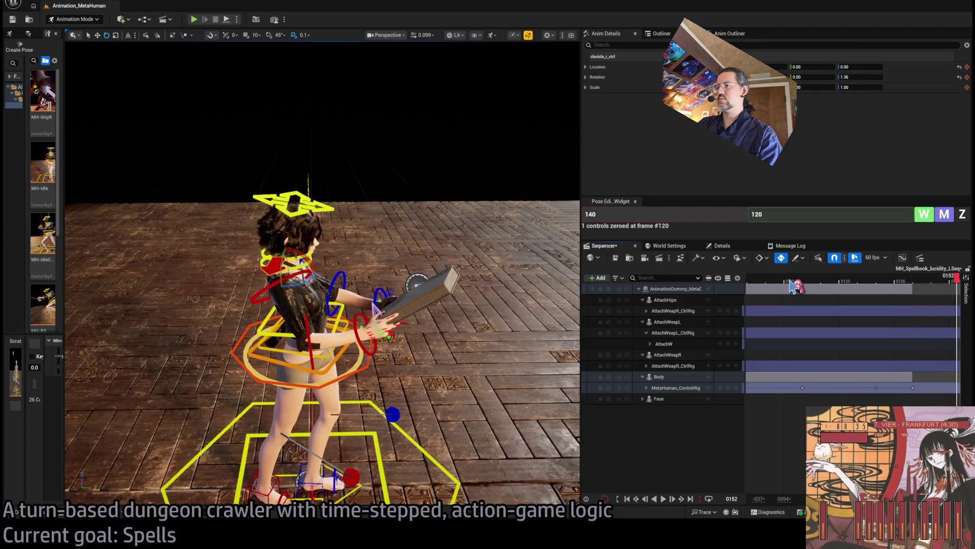
{"action": "left_click_drag", "start_coordinate": [858, 286], "coordinate": [784, 286]}
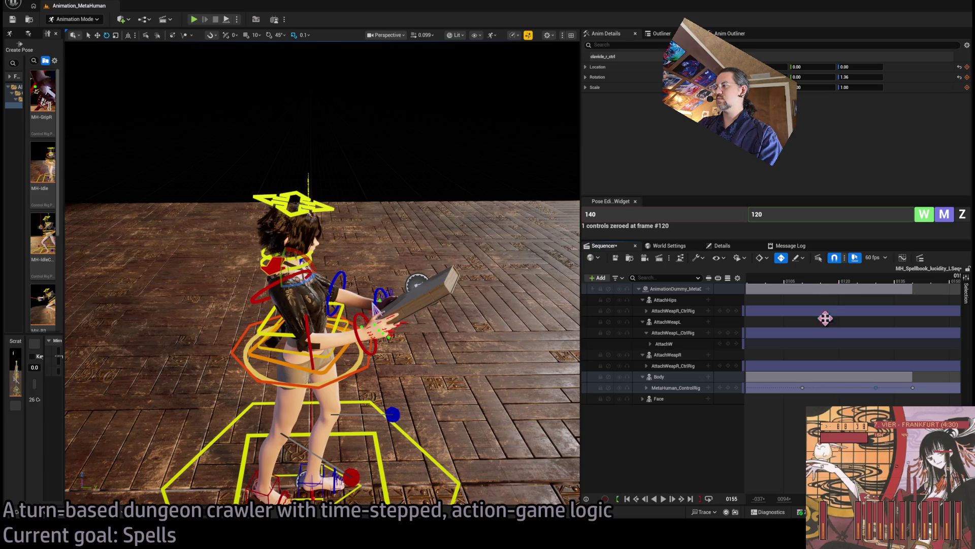
{"action": "scroll", "coordinate": [853, 330], "scroll_direction": "down", "scroll_amount": 3}
{"action": "left_click_drag", "start_coordinate": [792, 290], "coordinate": [777, 290]}
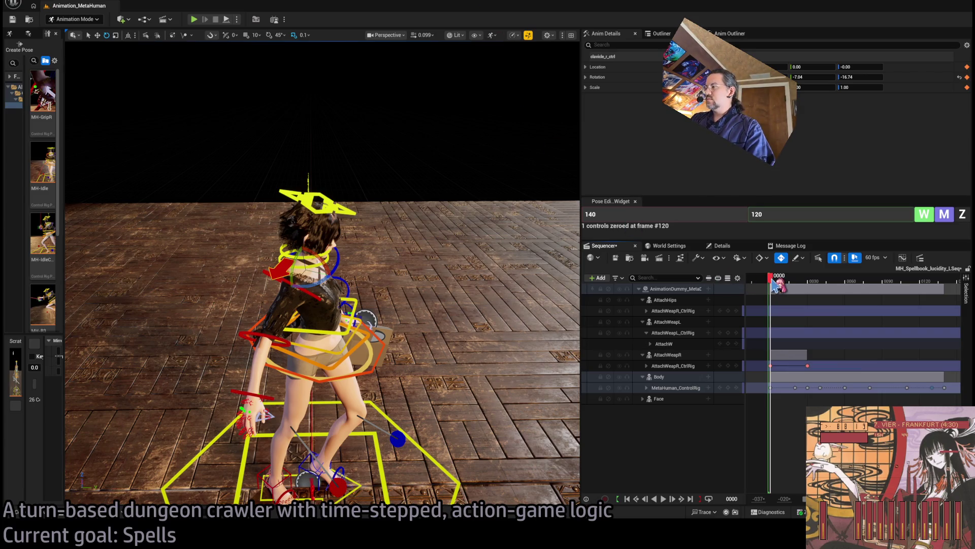
{"action": "key", "text": "space"}
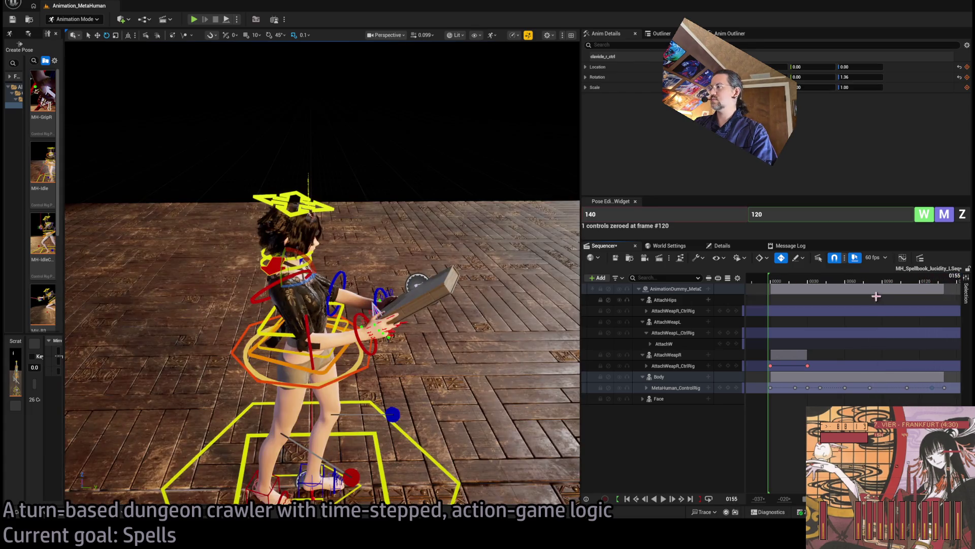
Pull the frame 130 key back toward 125 and replay, stopping at frame 128
{"action": "left_click", "coordinate": [913, 280]}
{"action": "mouse_move", "coordinate": [933, 287]}
{"action": "left_mouse_down"}
{"action": "mouse_move", "coordinate": [901, 292]}
{"action": "mouse_move", "coordinate": [937, 295]}
{"action": "left_mouse_up"}
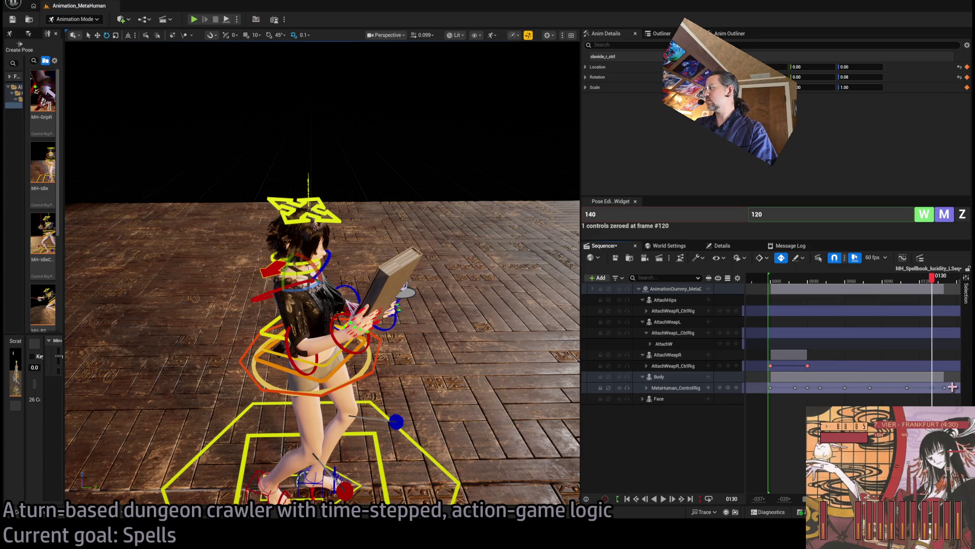
{"action": "left_click_drag", "start_coordinate": [933, 389], "coordinate": [927, 391]}
{"action": "key", "text": "space"}
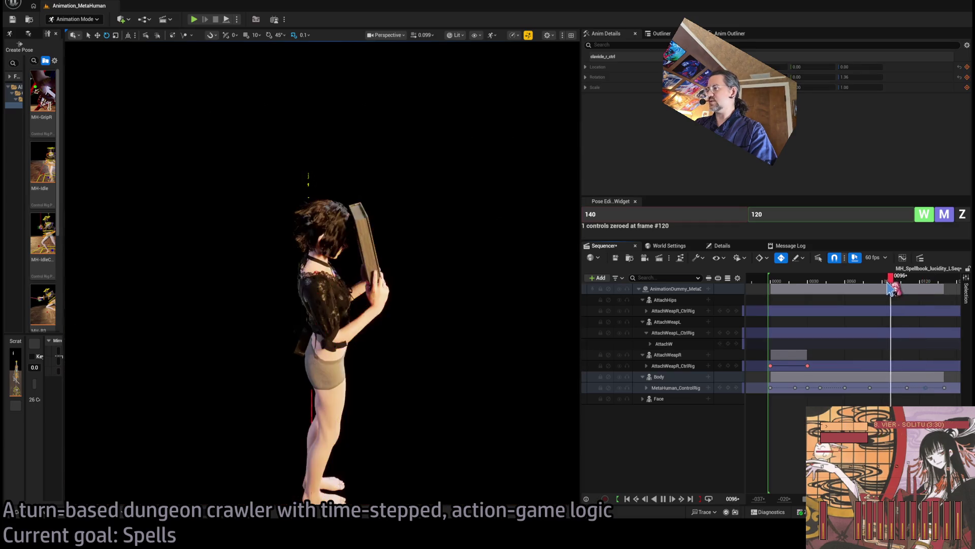
{"action": "key", "text": "space"}
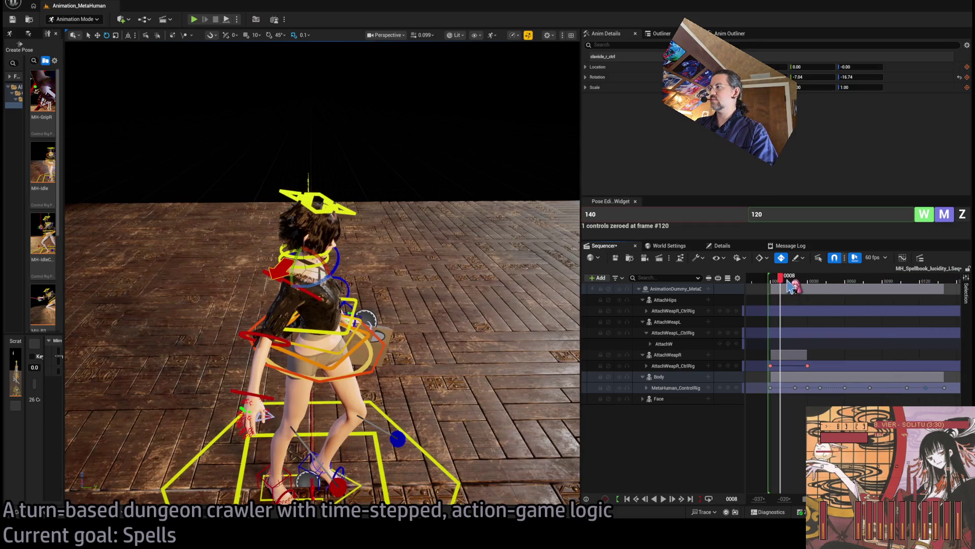
{"action": "key", "text": "space"}
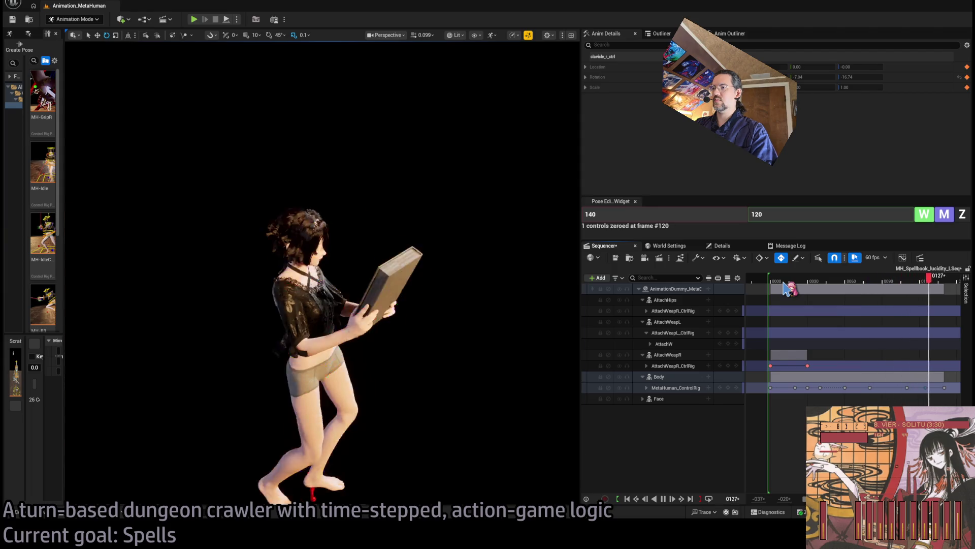
{"action": "key", "text": "space"}
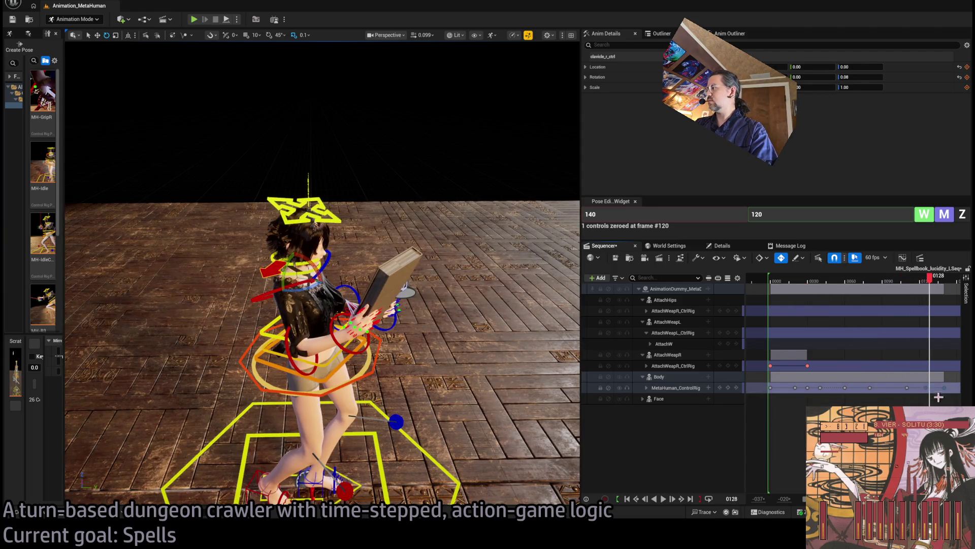
{"action": "scroll", "coordinate": [854, 330], "scroll_direction": "right", "scroll_amount": 3}
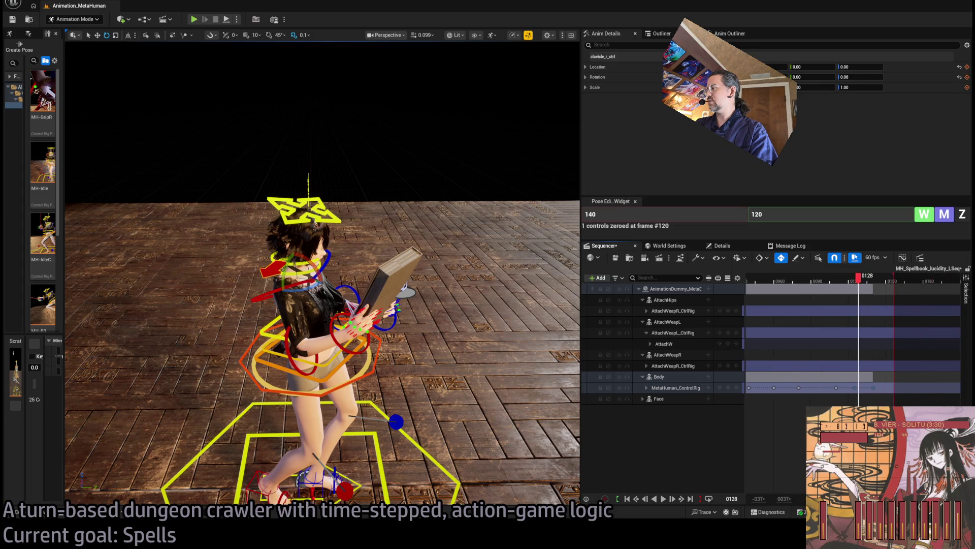
Drag the last MetaHuman_ControlRig key later and play from around frame 86
{"action": "left_click_drag", "start_coordinate": [874, 387], "coordinate": [887, 386]}
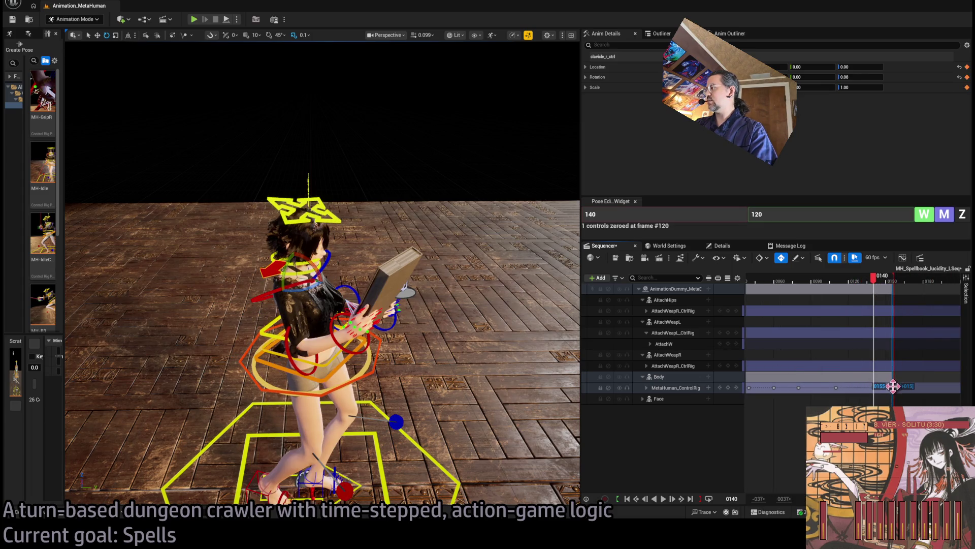
{"action": "left_click_drag", "start_coordinate": [886, 402], "coordinate": [886, 401]}
{"action": "left_click_drag", "start_coordinate": [871, 282], "coordinate": [803, 287]}
{"action": "key", "text": "space"}
{"action": "mouse_move", "coordinate": [804, 290]}
{"action": "left_mouse_down"}
{"action": "mouse_move", "coordinate": [883, 287]}
{"action": "mouse_move", "coordinate": [765, 283]}
{"action": "left_mouse_up"}
{"action": "key", "text": "space"}
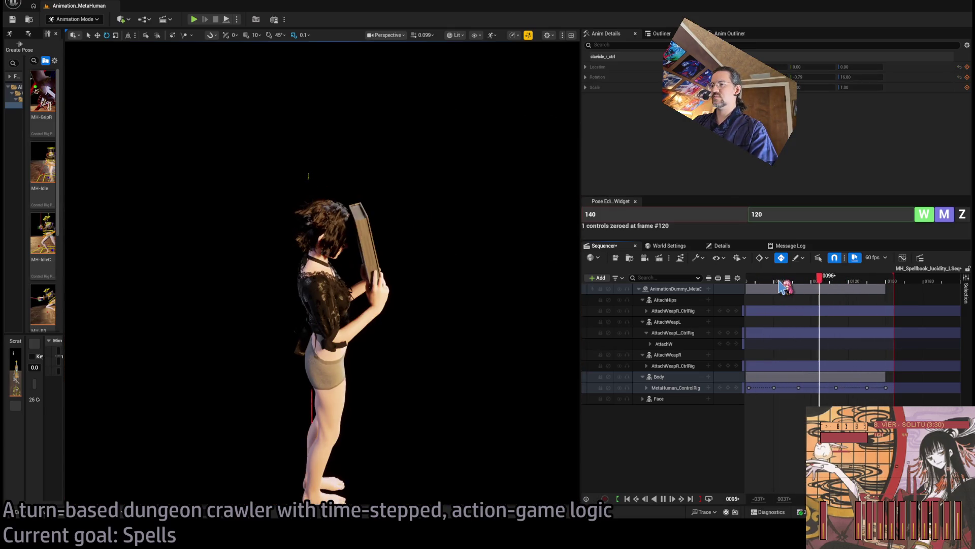
Check the hold at frame 136, then replay from frame 80 and stop at 119
{"action": "key", "text": "space"}
{"action": "left_click_drag", "start_coordinate": [882, 283], "coordinate": [872, 284]}
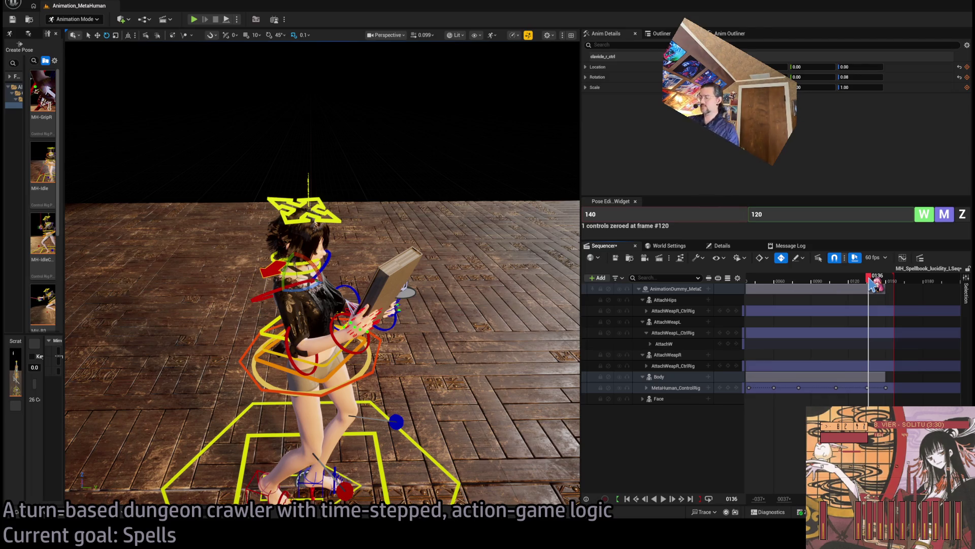
{"action": "mouse_move", "coordinate": [872, 285]}
{"action": "left_mouse_down"}
{"action": "mouse_move", "coordinate": [751, 287]}
{"action": "mouse_move", "coordinate": [764, 287]}
{"action": "left_mouse_up"}
{"action": "key", "text": "space"}
{"action": "key", "text": "space"}
{"action": "key", "text": "space"}
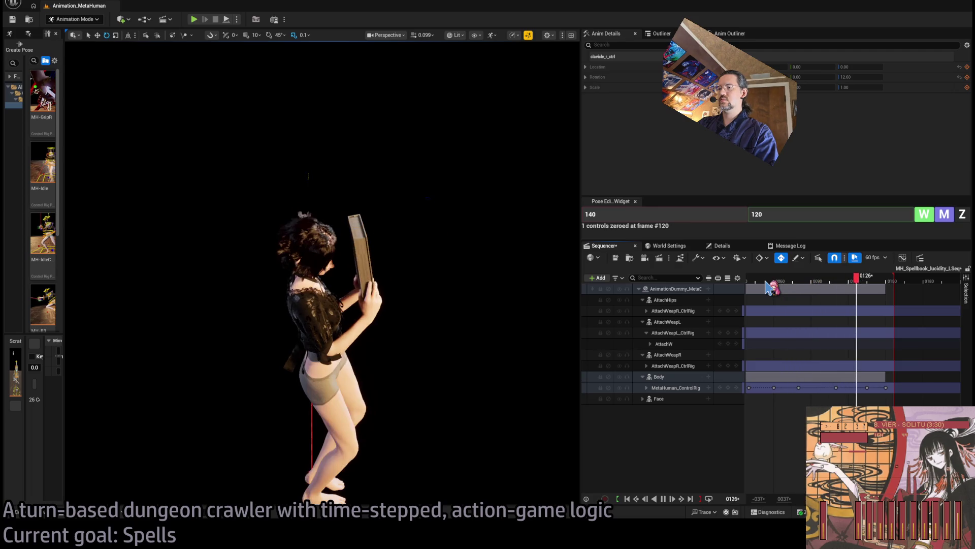
{"action": "key", "text": "space"}
{"action": "mouse_move", "coordinate": [784, 286]}
{"action": "left_mouse_down"}
{"action": "mouse_move", "coordinate": [848, 285]}
{"action": "mouse_move", "coordinate": [805, 283]}
{"action": "mouse_move", "coordinate": [845, 284]}
{"action": "mouse_move", "coordinate": [810, 285]}
{"action": "mouse_move", "coordinate": [801, 296]}
{"action": "mouse_move", "coordinate": [846, 290]}
{"action": "mouse_move", "coordinate": [801, 305]}
{"action": "mouse_move", "coordinate": [830, 305]}
{"action": "mouse_move", "coordinate": [820, 290]}
{"action": "left_mouse_up"}
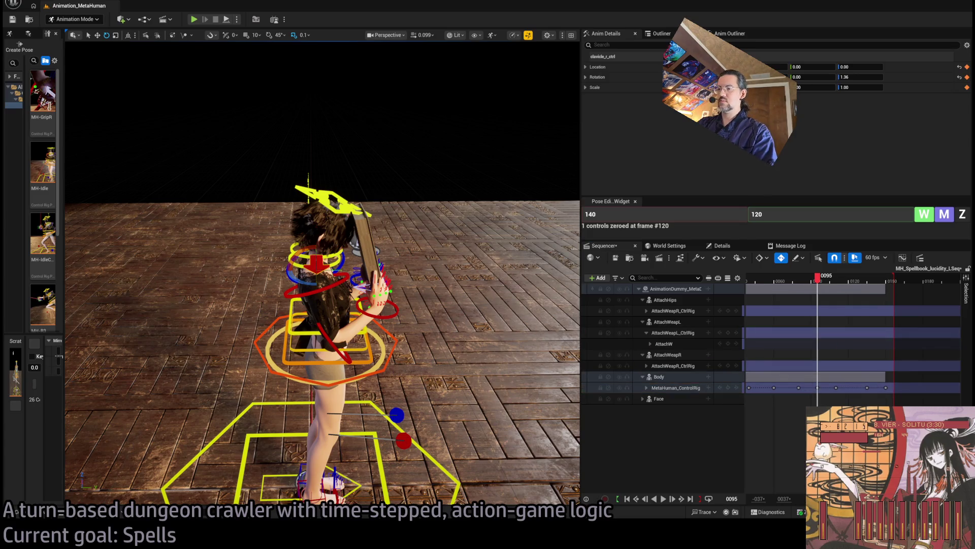
Shift the body control's position and compare against frame 77
{"action": "scroll", "coordinate": [325, 275], "scroll_direction": "up", "scroll_amount": 3}
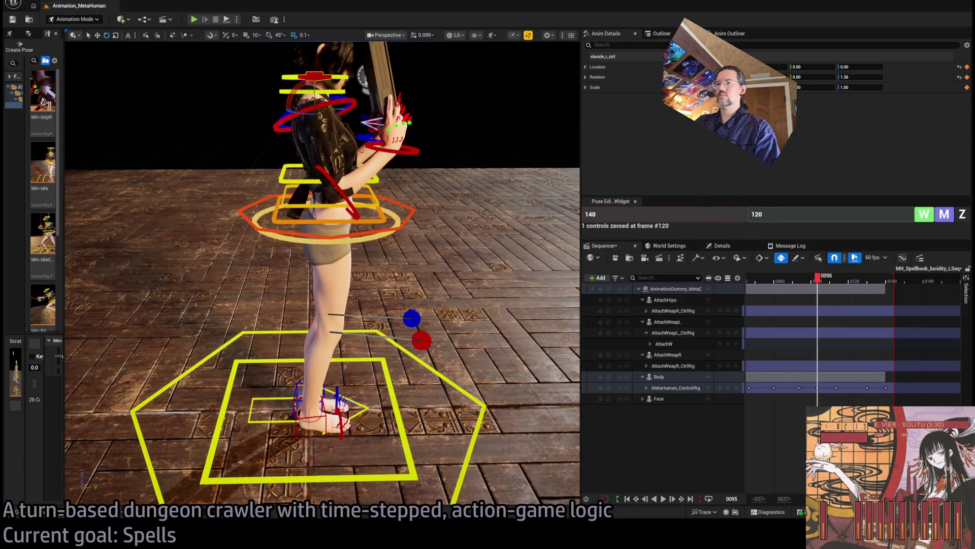
{"action": "left_click", "coordinate": [330, 218]}
{"action": "left_click_drag", "start_coordinate": [333, 204], "coordinate": [330, 208]}
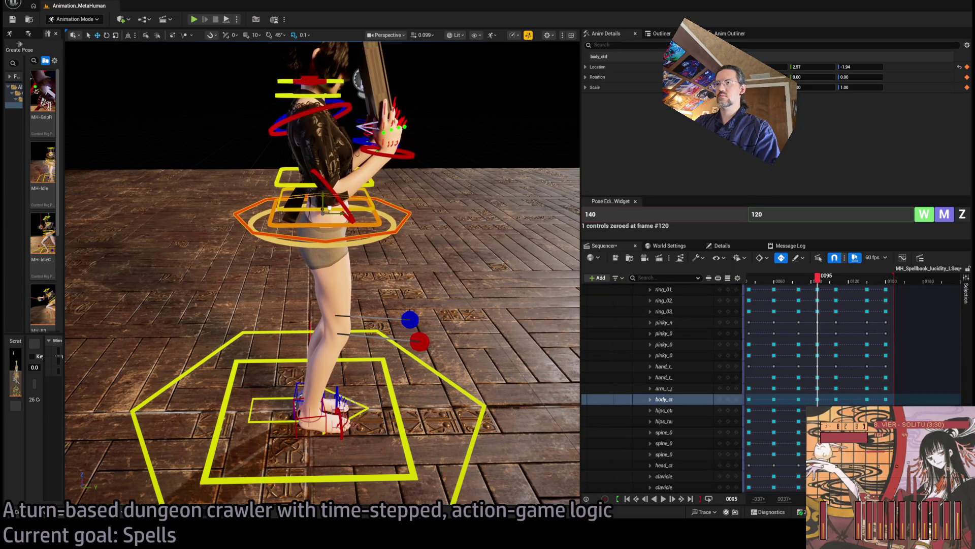
{"action": "mouse_move", "coordinate": [824, 287]}
{"action": "left_mouse_down"}
{"action": "mouse_move", "coordinate": [791, 287]}
{"action": "mouse_move", "coordinate": [849, 287]}
{"action": "mouse_move", "coordinate": [822, 285]}
{"action": "left_mouse_up"}
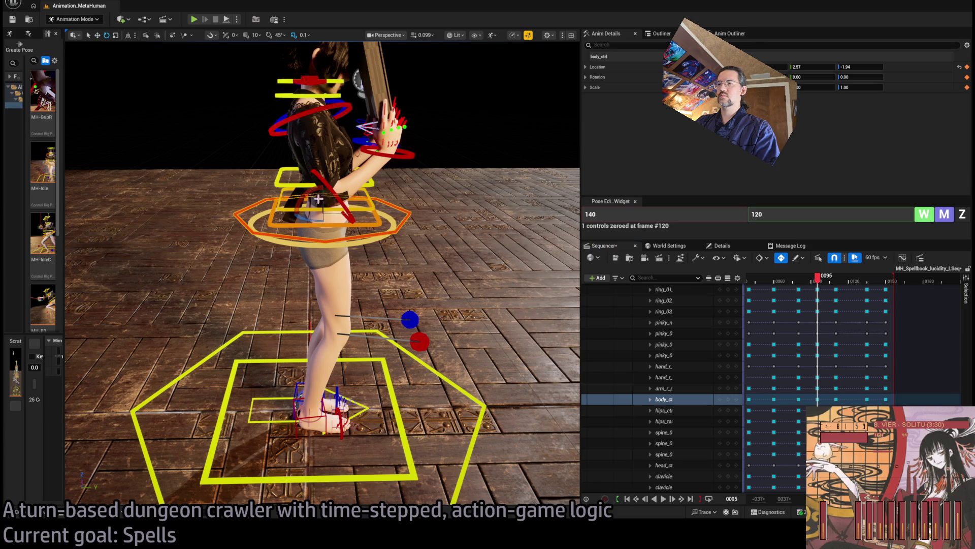
Rotate the three spine controls together to tilt the upper body
{"action": "left_click", "coordinate": [372, 208]}
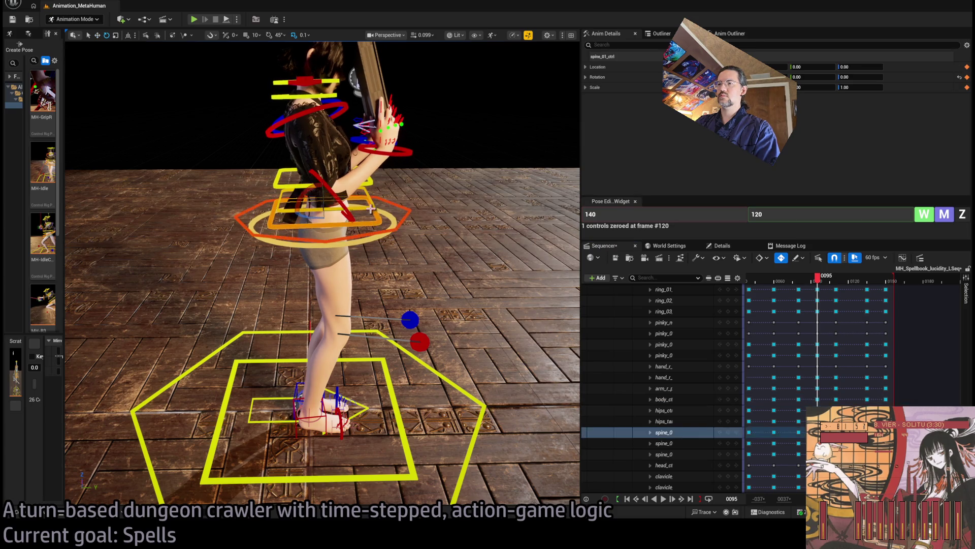
{"action": "left_click", "coordinate": [368, 199], "text": "ctrl"}
{"action": "left_click", "coordinate": [364, 190], "text": "ctrl"}
{"action": "left_click_drag", "start_coordinate": [319, 191], "coordinate": [311, 184]}
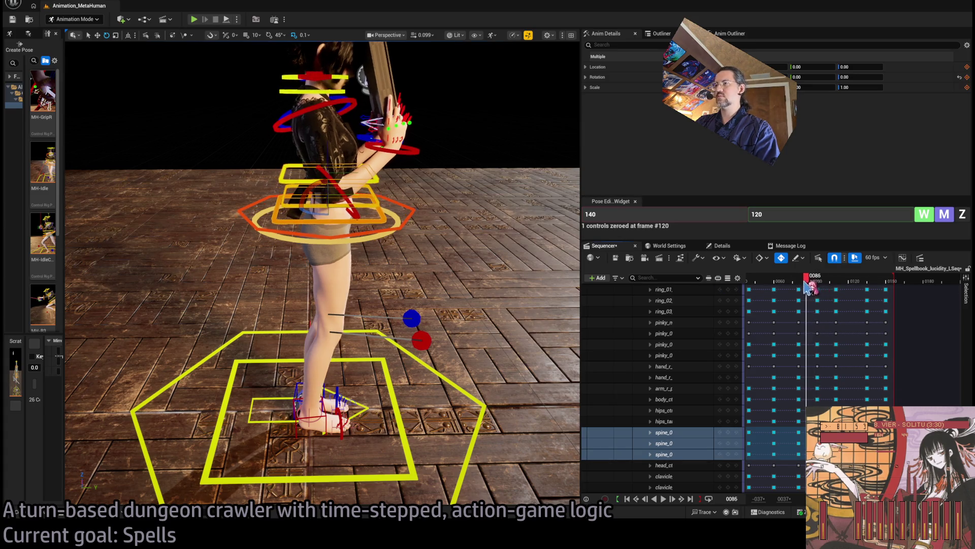